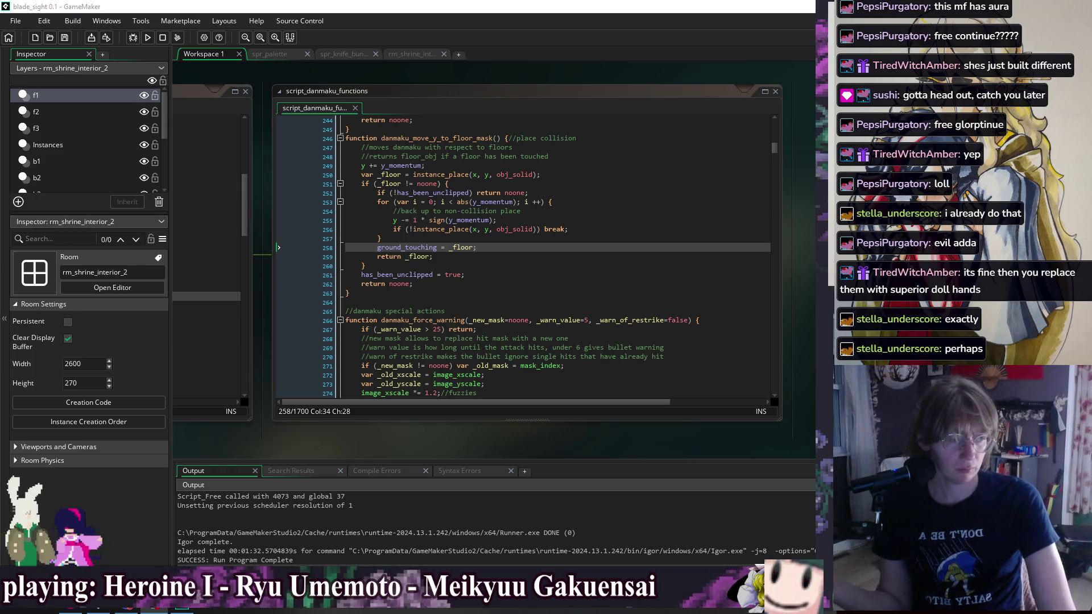
Step: Bring the obj_enemy_giga_witch object, its Events list and Create code windows into view
left_click(502, 222)
left_click(496, 278)
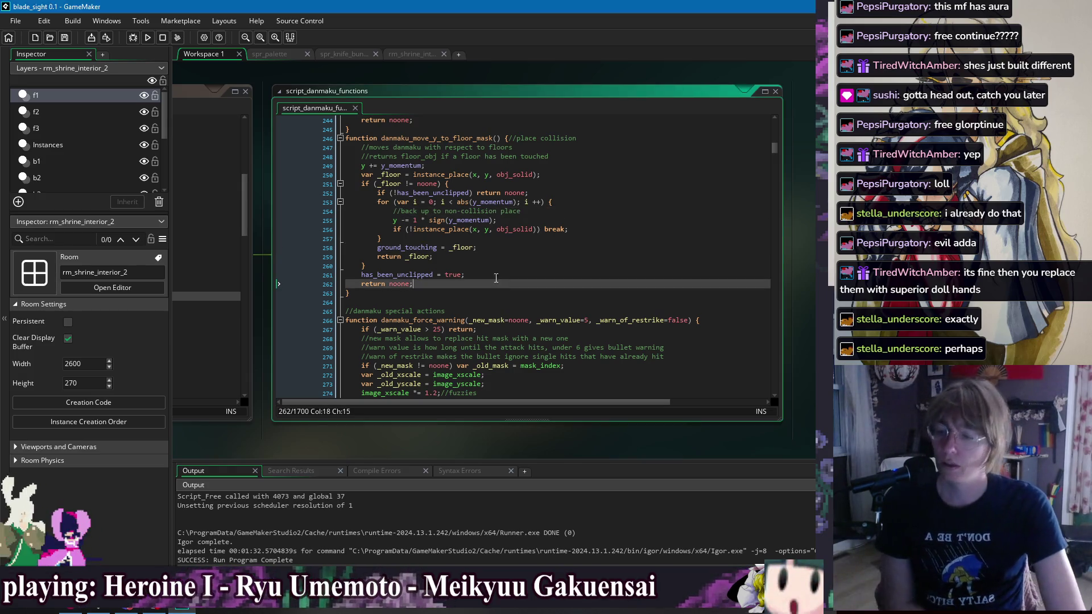
mouse_move(239, 60)
left_mouse_down()
mouse_move(448, 83)
mouse_move(220, 82)
mouse_move(290, 100)
left_mouse_up()
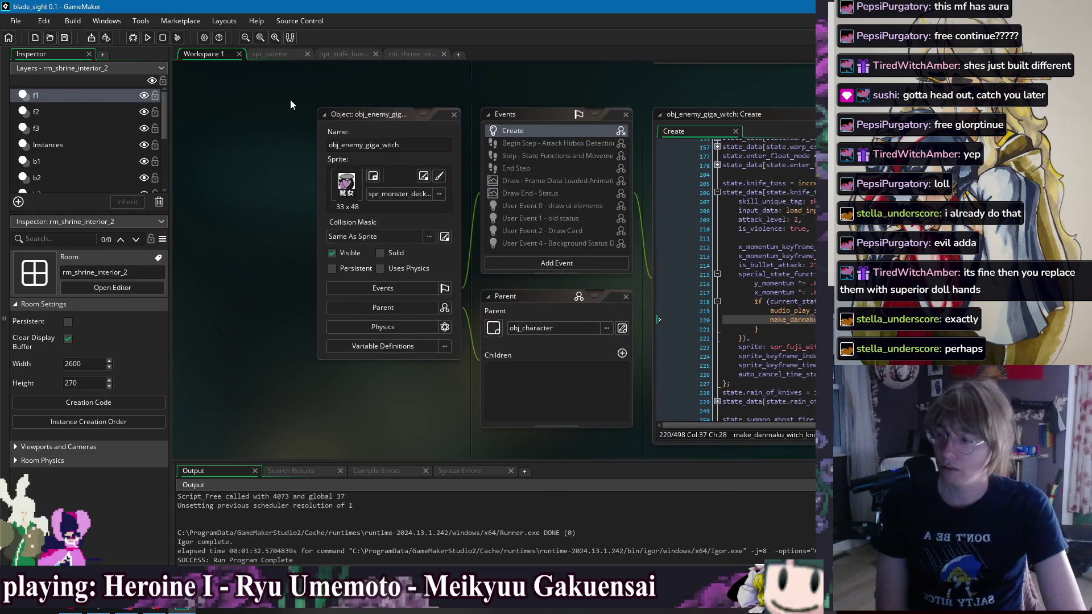
Step: Launch Snipping Tool from Start and snip the dark GameMaker workspace area
key("super")
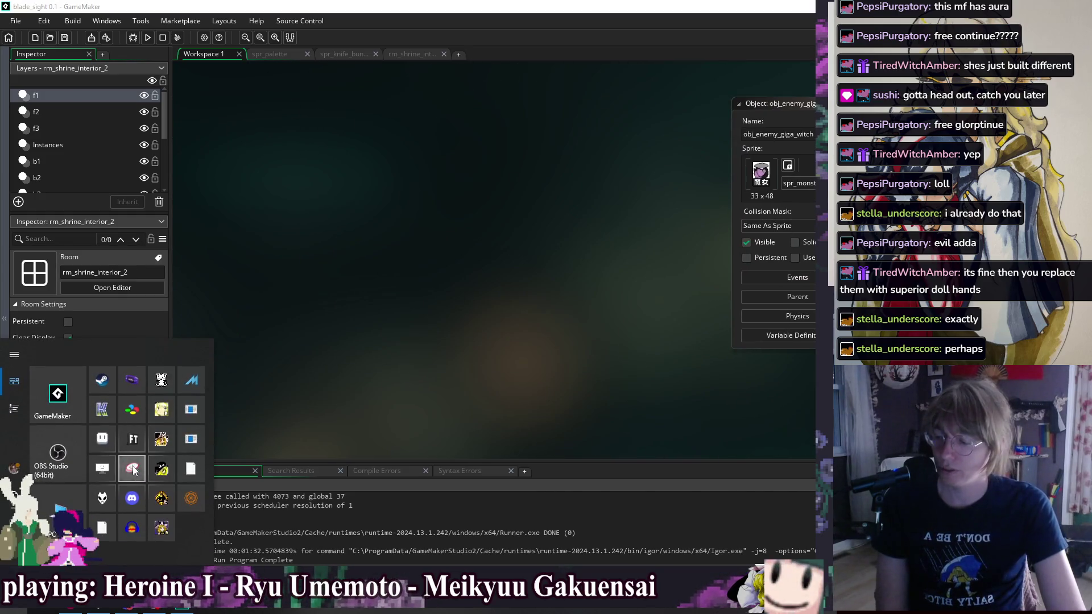
left_click(132, 468)
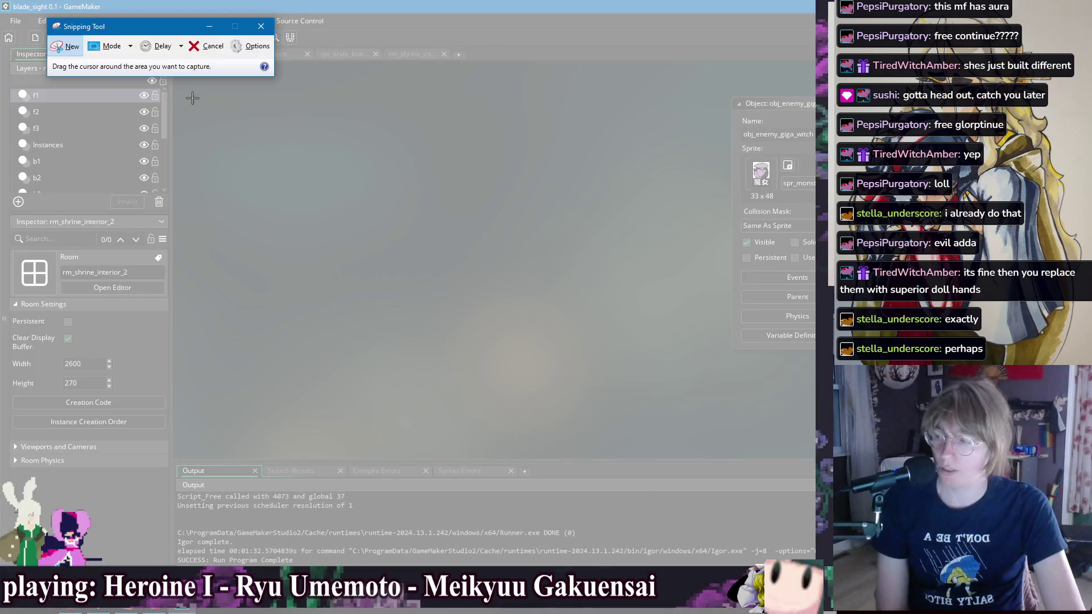
mouse_move(185, 94)
left_mouse_down()
mouse_move(716, 414)
mouse_move(722, 430)
left_mouse_up()
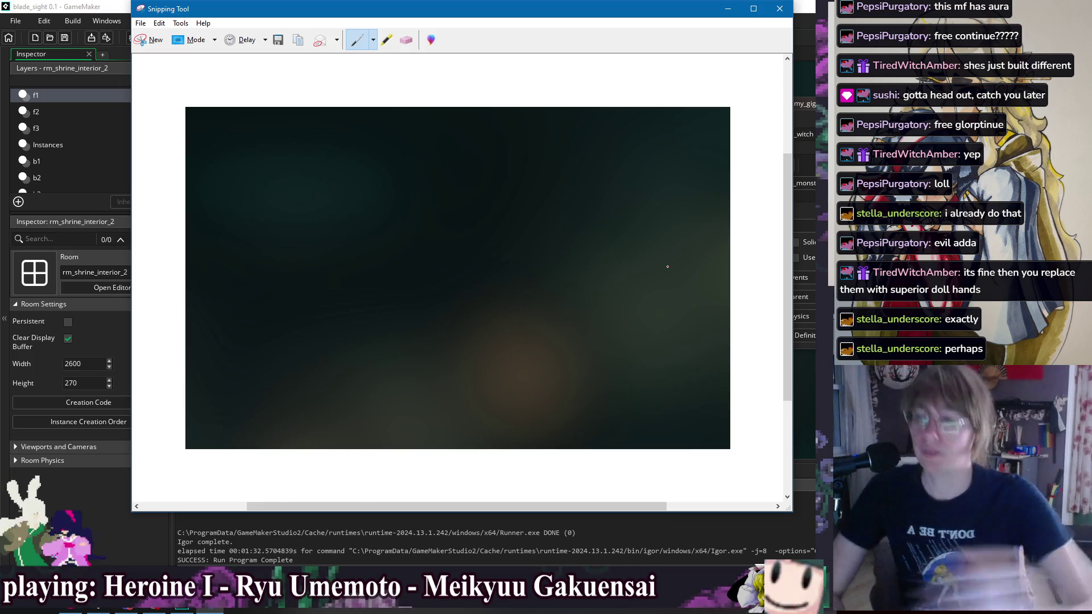
Step: With the red pen, draw the wall and floor outline, a rising right diagonal and two short ledges
left_click(373, 40)
left_click(386, 87)
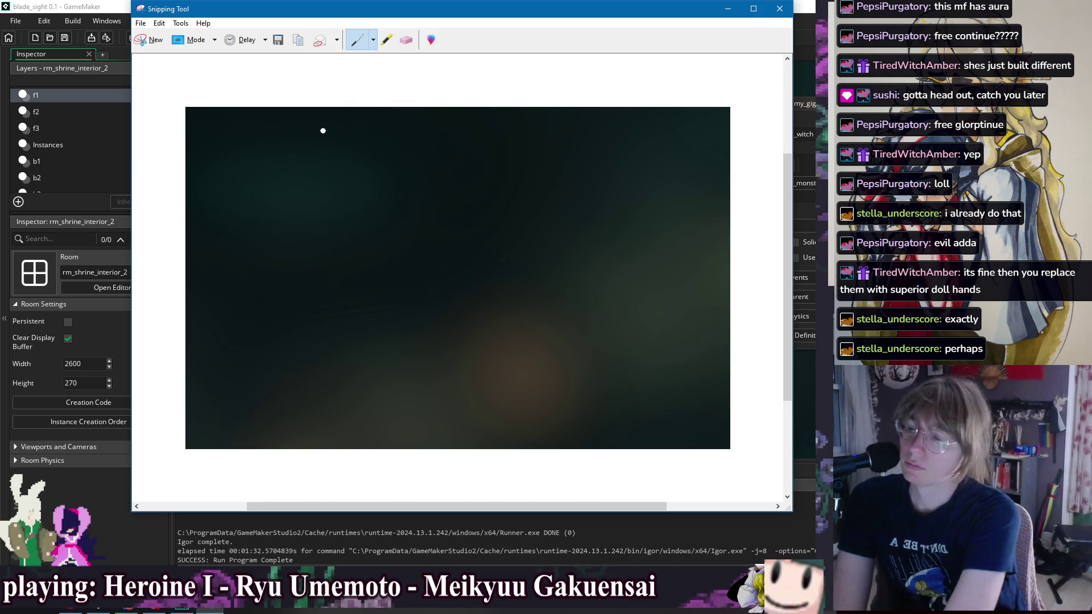
left_click(373, 39)
left_click(378, 59)
mouse_move(289, 141)
left_mouse_down()
mouse_move(288, 328)
mouse_move(424, 334)
left_mouse_up()
left_click_drag(583, 283, 661, 231)
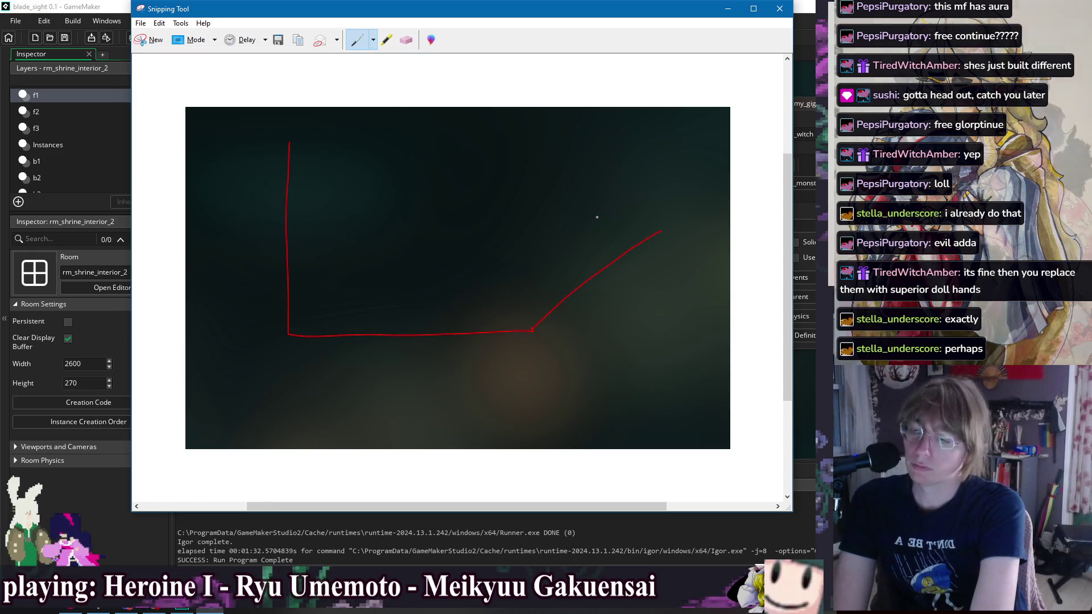
left_click_drag(480, 224, 567, 225)
left_click_drag(482, 184, 560, 183)
Step: Draw a white box at the bottom left, then a small red arrow rising from it
left_click(373, 39)
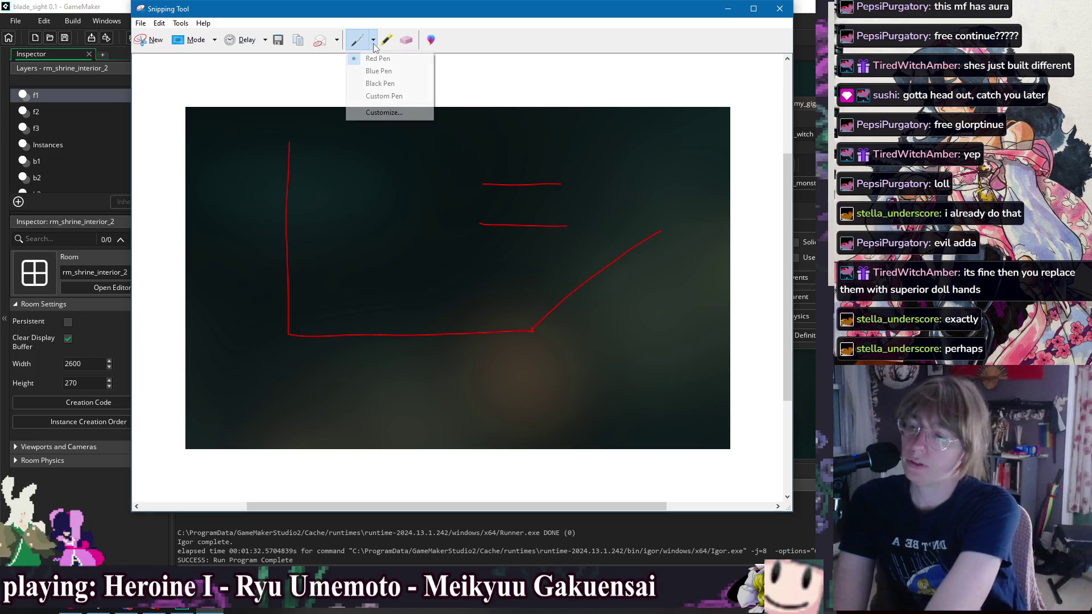
left_click(387, 83)
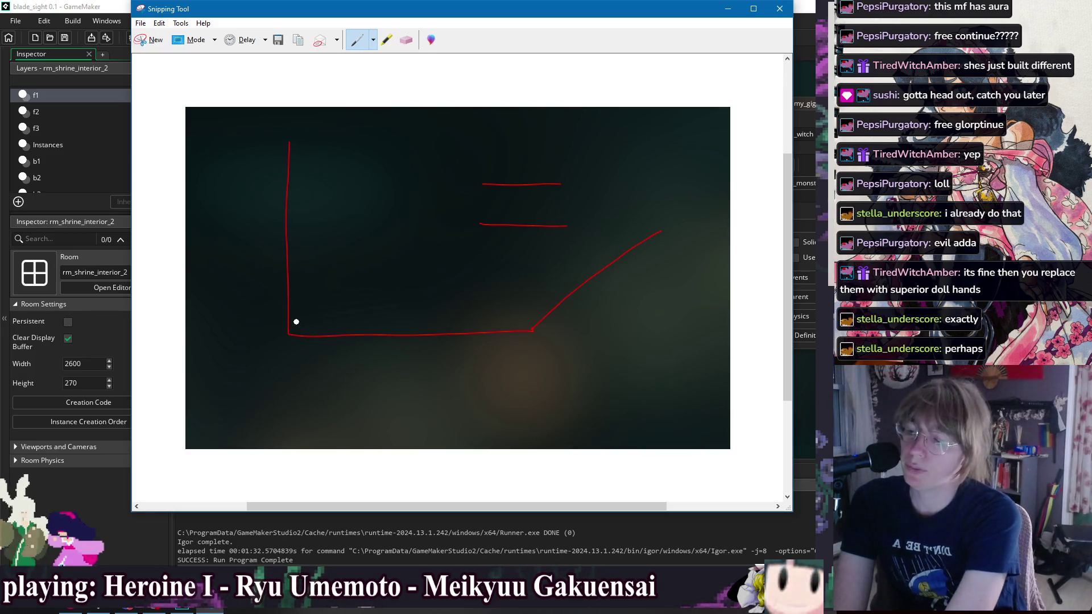
mouse_move(295, 310)
left_mouse_down()
mouse_move(295, 327)
mouse_move(312, 306)
mouse_move(311, 330)
mouse_move(295, 328)
left_mouse_up()
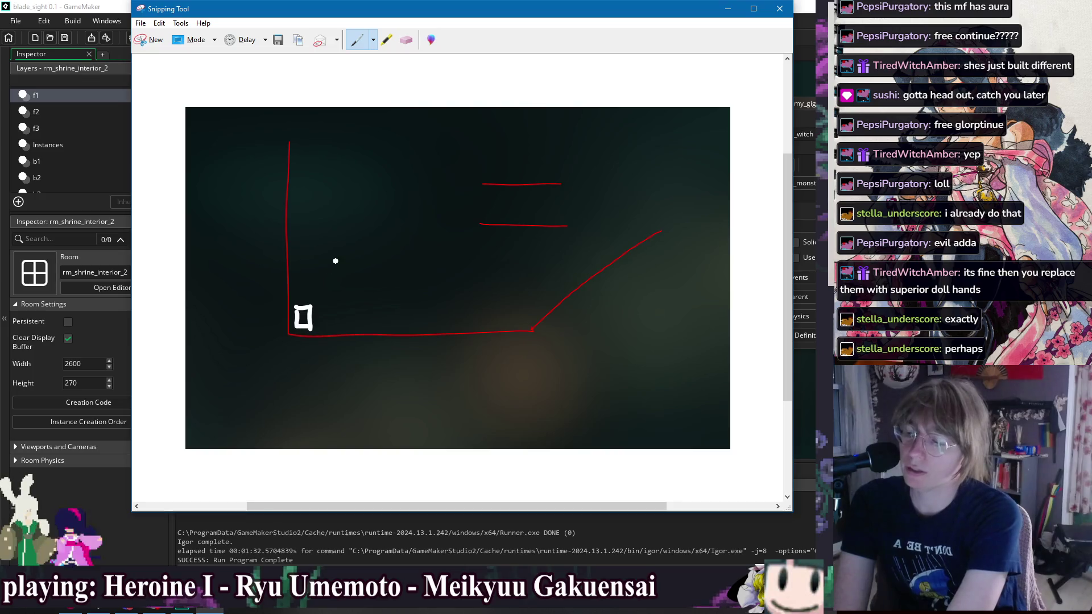
mouse_move(286, 288)
left_mouse_down()
mouse_move(323, 301)
mouse_move(322, 281)
mouse_move(292, 280)
mouse_move(283, 301)
left_mouse_up()
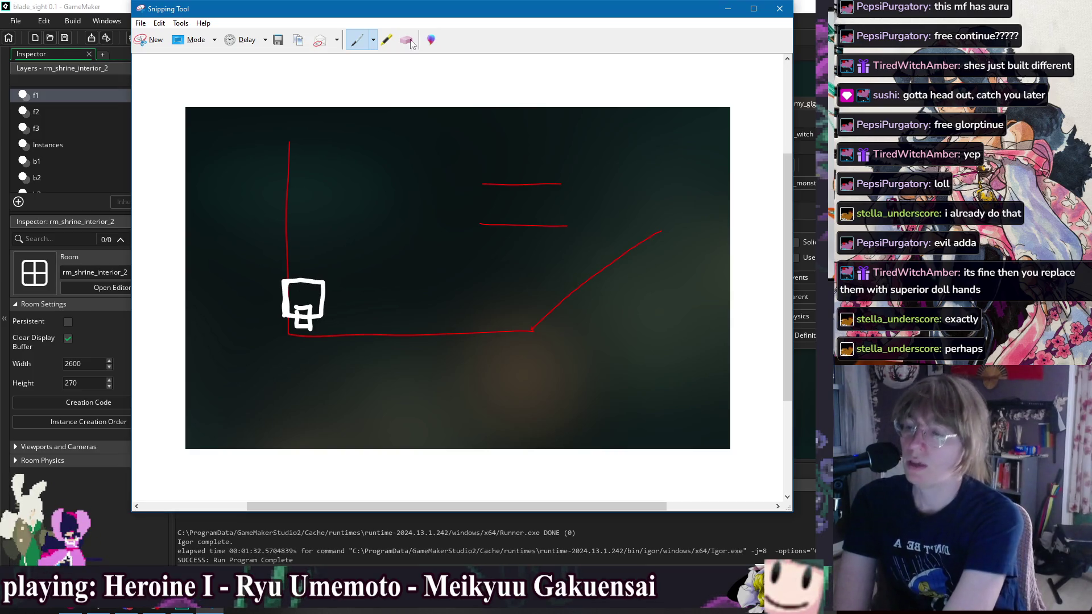
left_click(373, 39)
left_click(377, 58)
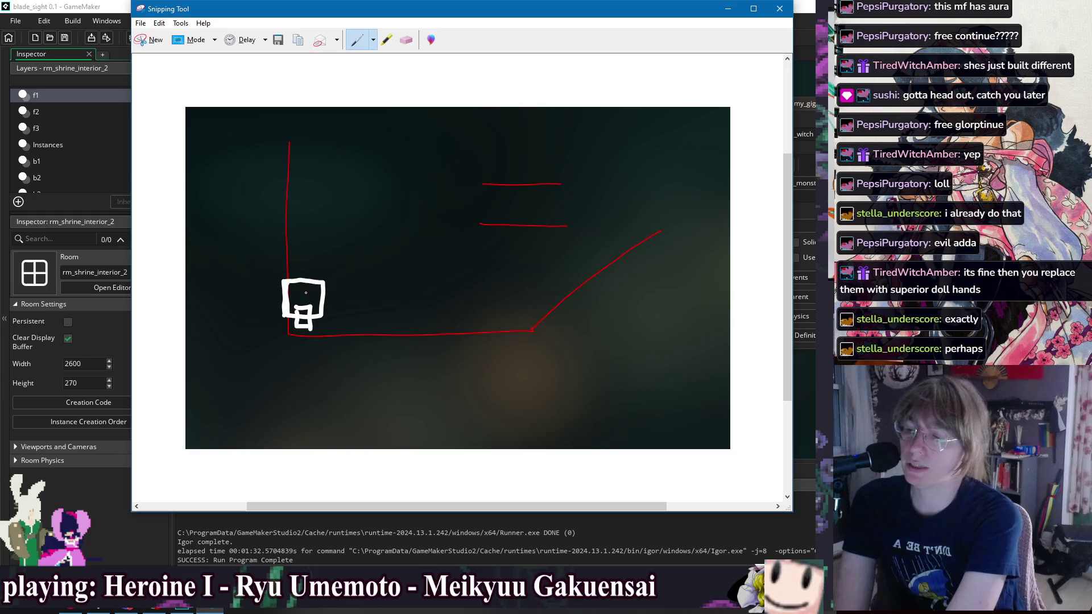
left_click_drag(319, 262, 307, 293)
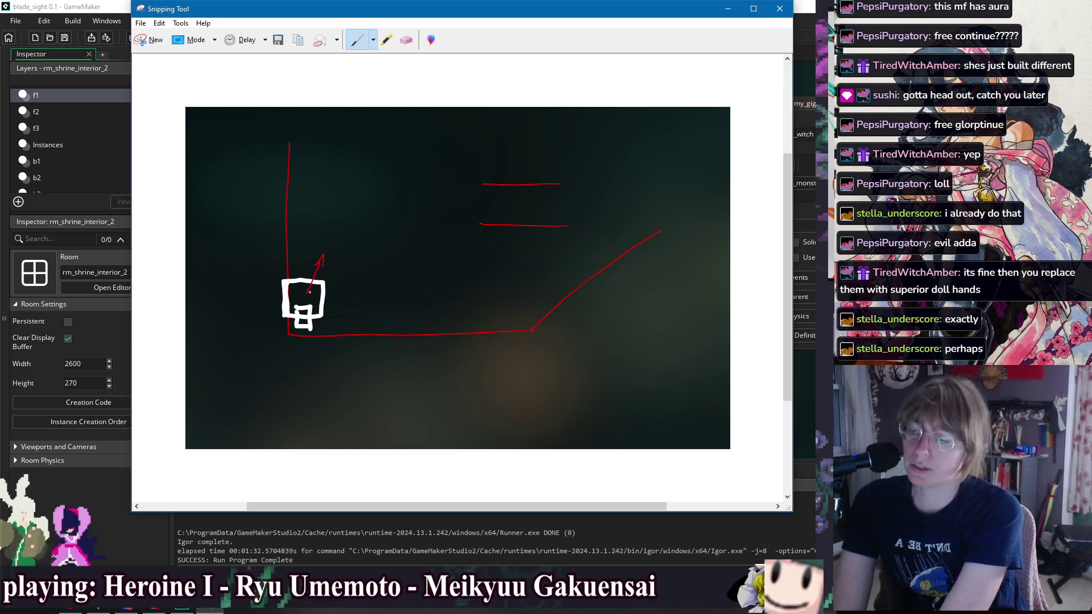
left_click_drag(334, 240, 431, 187)
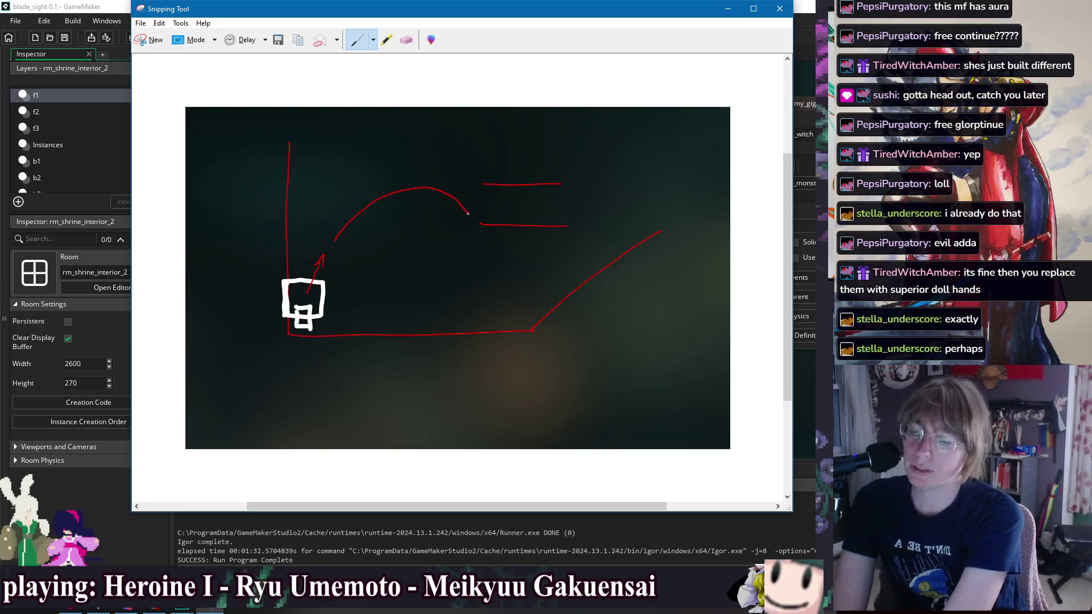
mouse_move(481, 251)
left_mouse_down()
mouse_move(489, 312)
mouse_move(373, 315)
mouse_move(376, 327)
left_mouse_up()
left_click(406, 39)
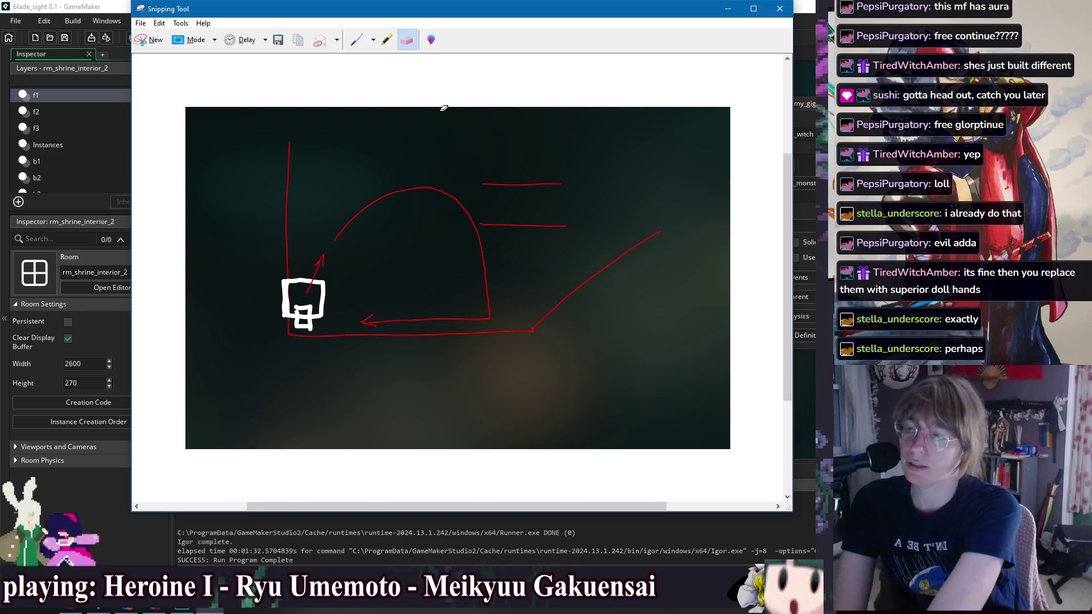
mouse_move(430, 188)
left_mouse_down()
mouse_move(373, 319)
mouse_move(354, 262)
left_mouse_up()
left_click(357, 39)
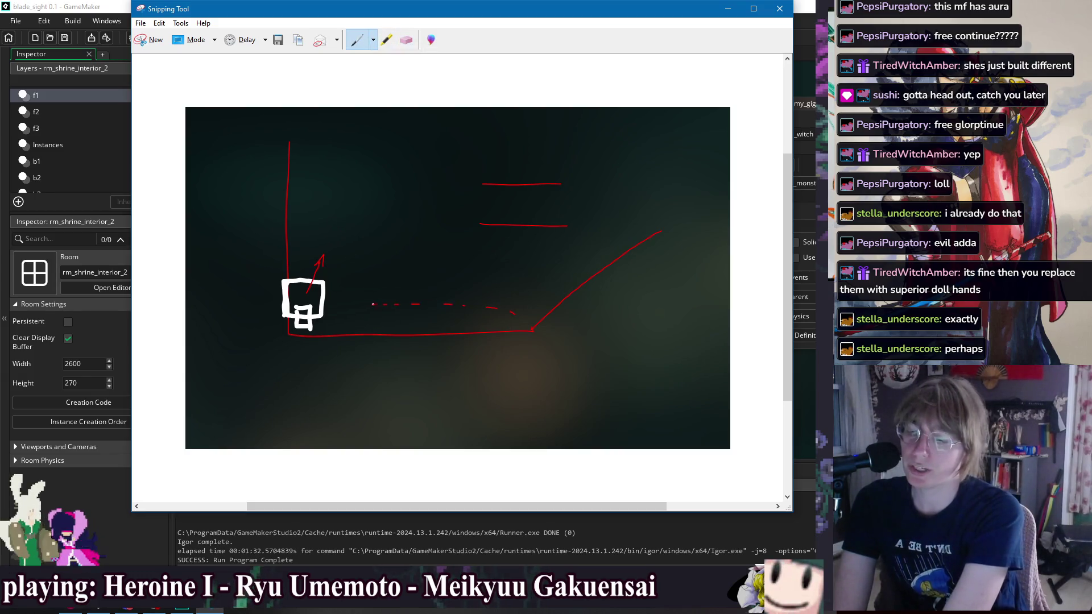
left_click(406, 39)
mouse_move(401, 302)
left_mouse_down()
mouse_move(391, 299)
mouse_move(512, 309)
left_mouse_up()
left_click(357, 39)
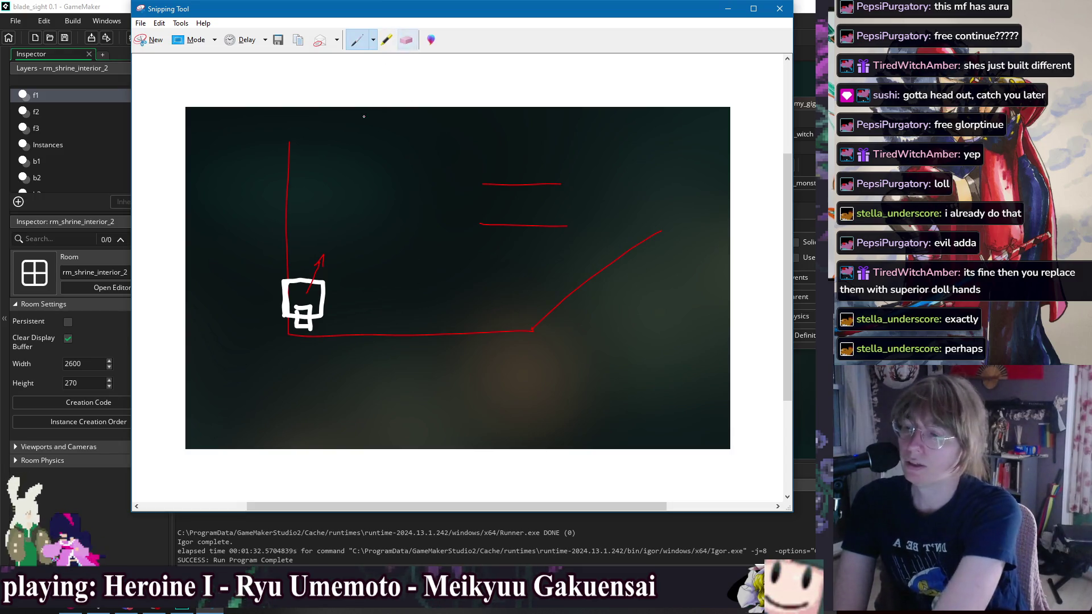
mouse_move(325, 148)
left_mouse_down()
mouse_move(384, 169)
mouse_move(413, 236)
mouse_move(511, 262)
left_mouse_up()
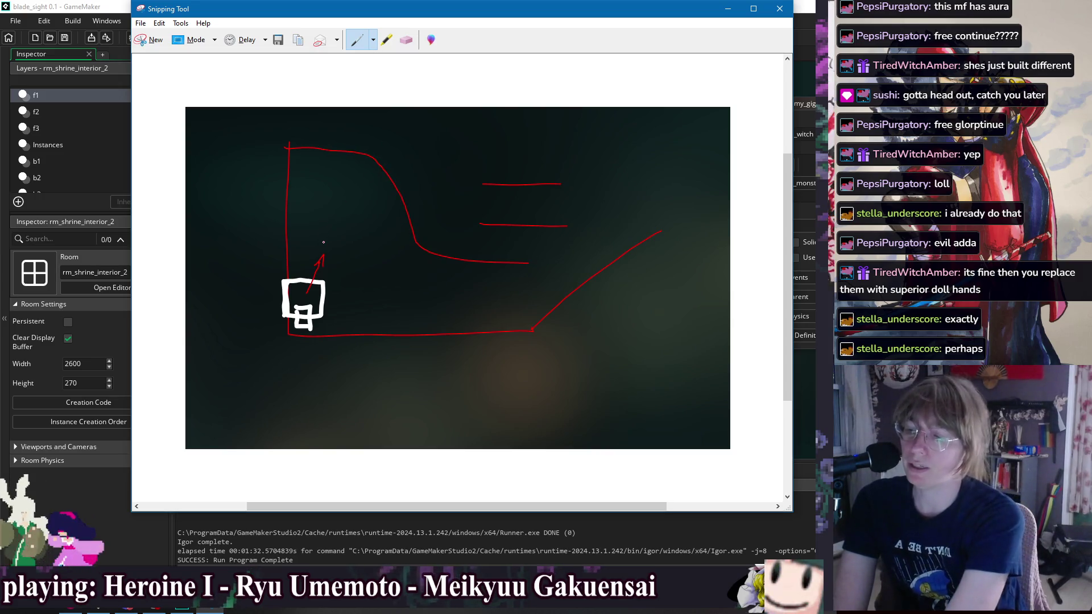
mouse_move(327, 246)
left_mouse_down()
mouse_move(385, 197)
mouse_move(430, 277)
left_mouse_up()
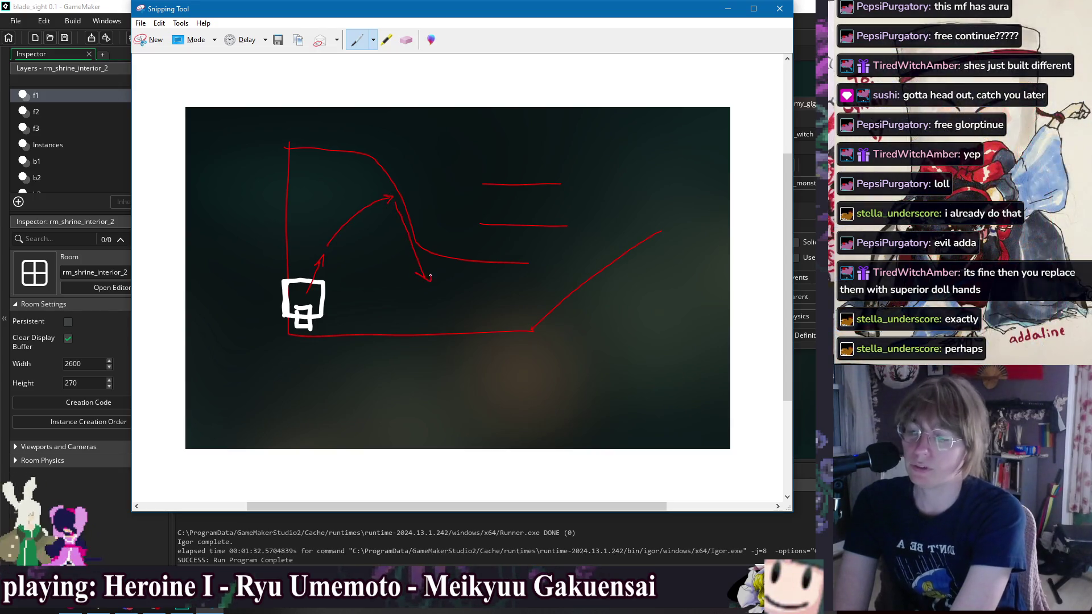
left_click(406, 40)
left_click(424, 277)
left_click(386, 198)
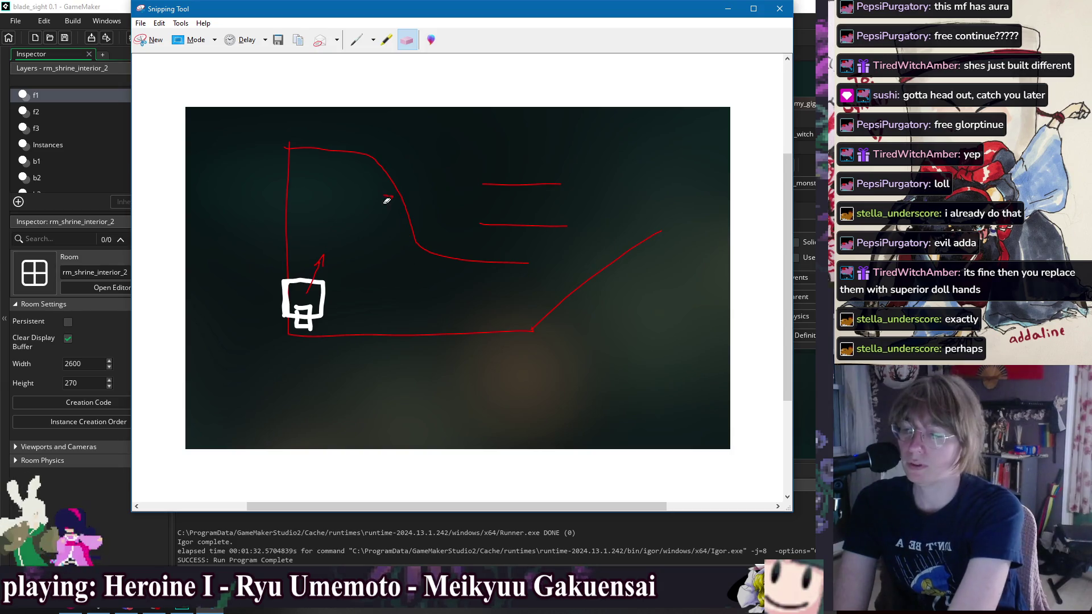
left_click(414, 246)
left_click(356, 39)
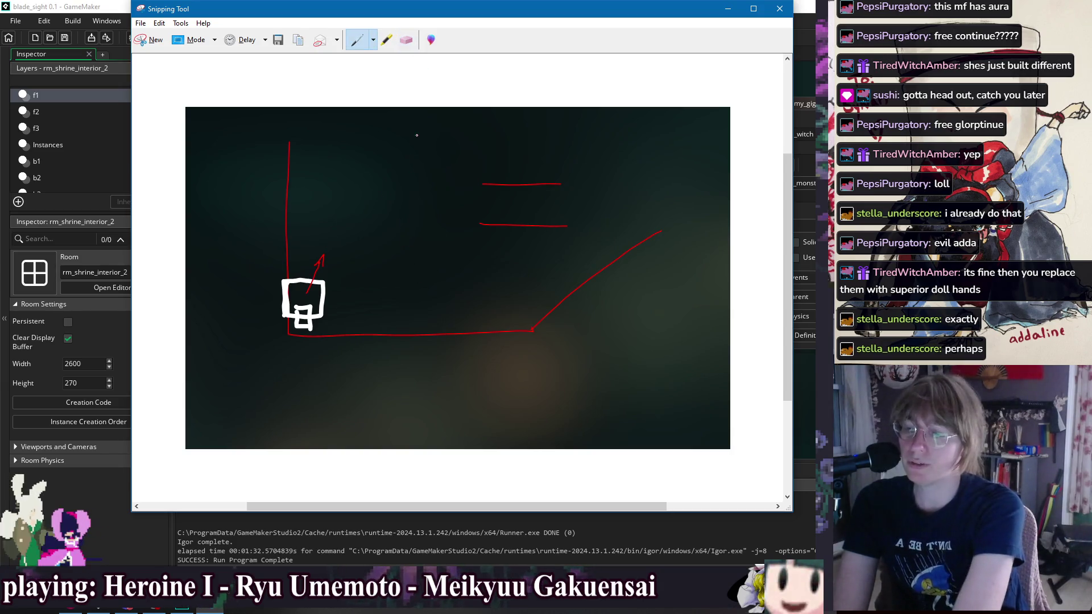
Step: Add a red vertical divider, a curved path toward the circle and a rising red line
left_click_drag(447, 137, 450, 311)
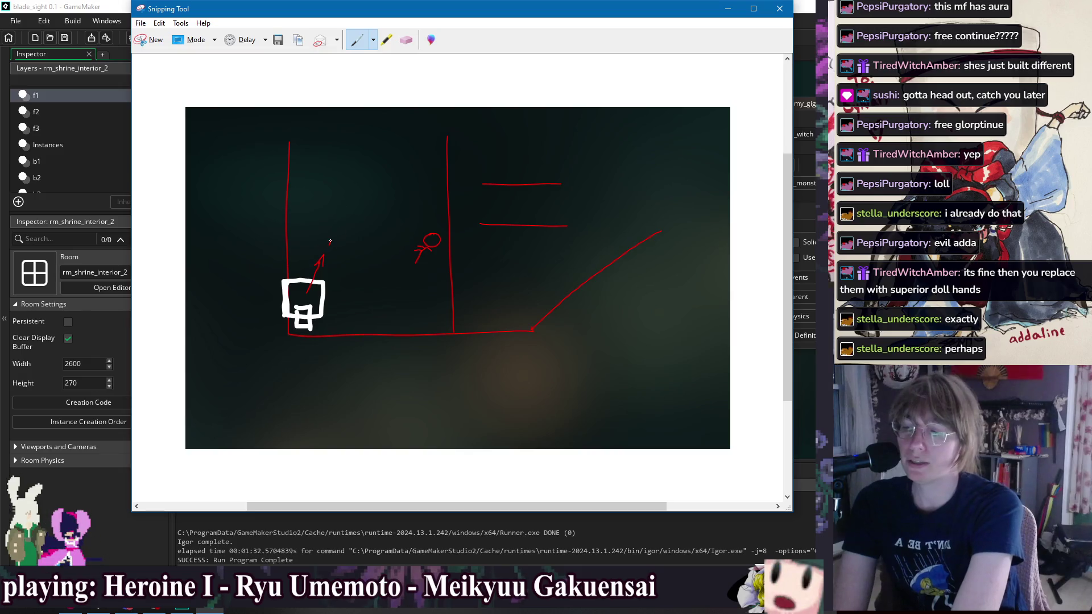
mouse_move(329, 246)
left_mouse_down()
mouse_move(436, 171)
mouse_move(436, 311)
mouse_move(441, 302)
left_mouse_up()
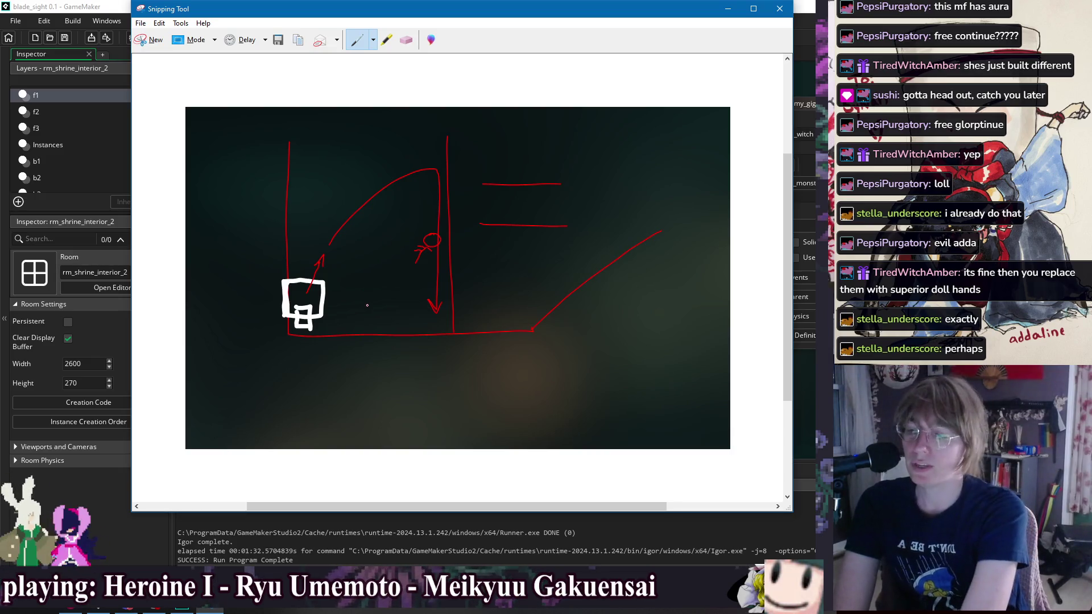
left_click_drag(385, 316, 430, 235)
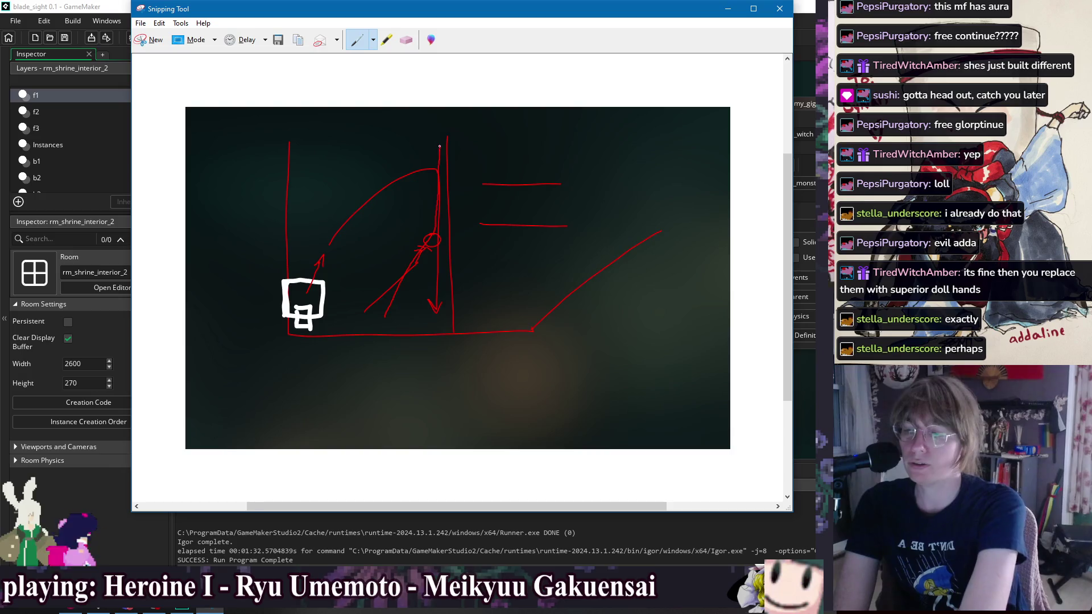
Step: Erase the curve, circle, arrows and the small arrow beside the white box
left_click(406, 39)
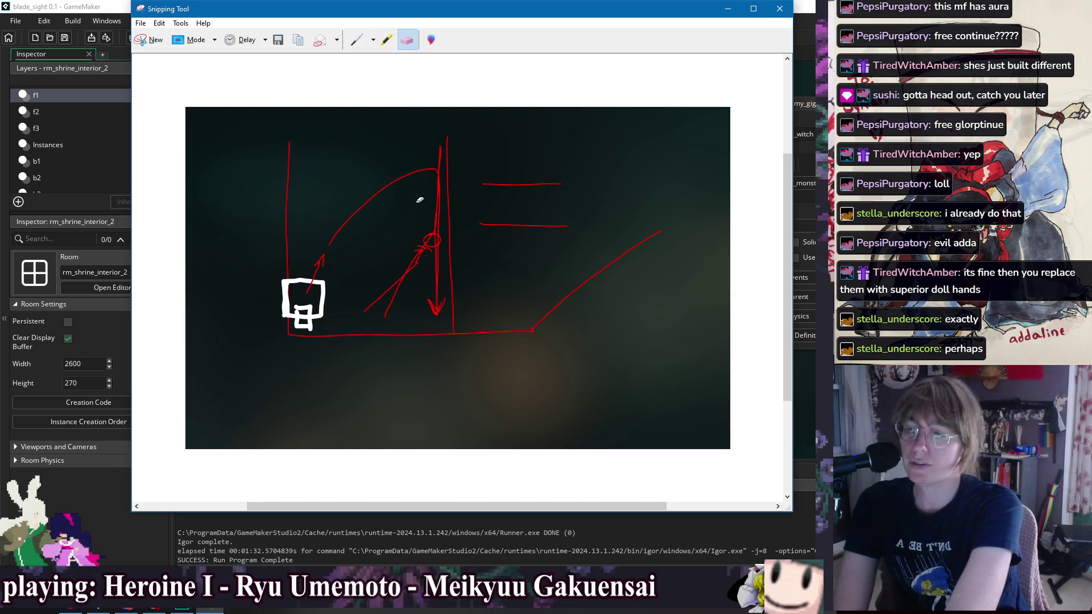
left_click_drag(419, 276, 441, 270)
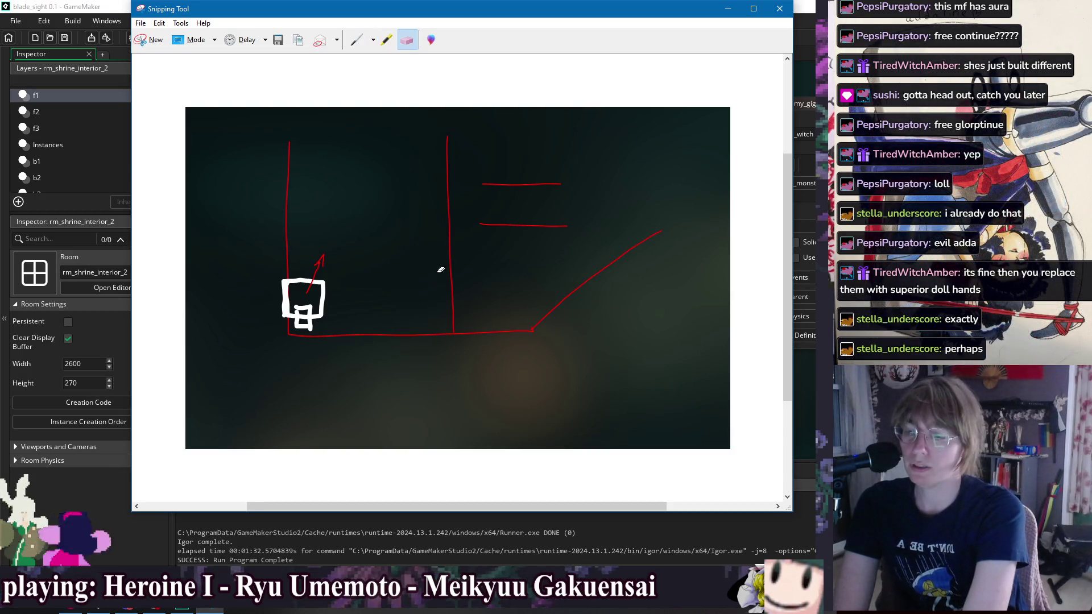
left_click(330, 259)
Step: Add a small red mark on the left wall, erasing a stray short line and a loop
left_click(356, 39)
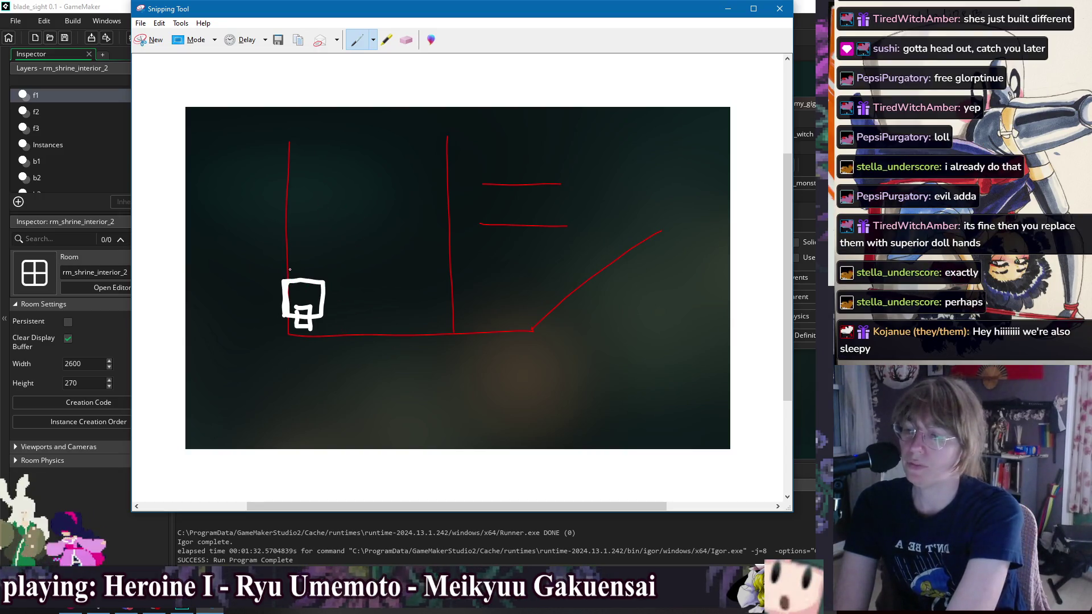
left_click_drag(278, 249, 282, 252)
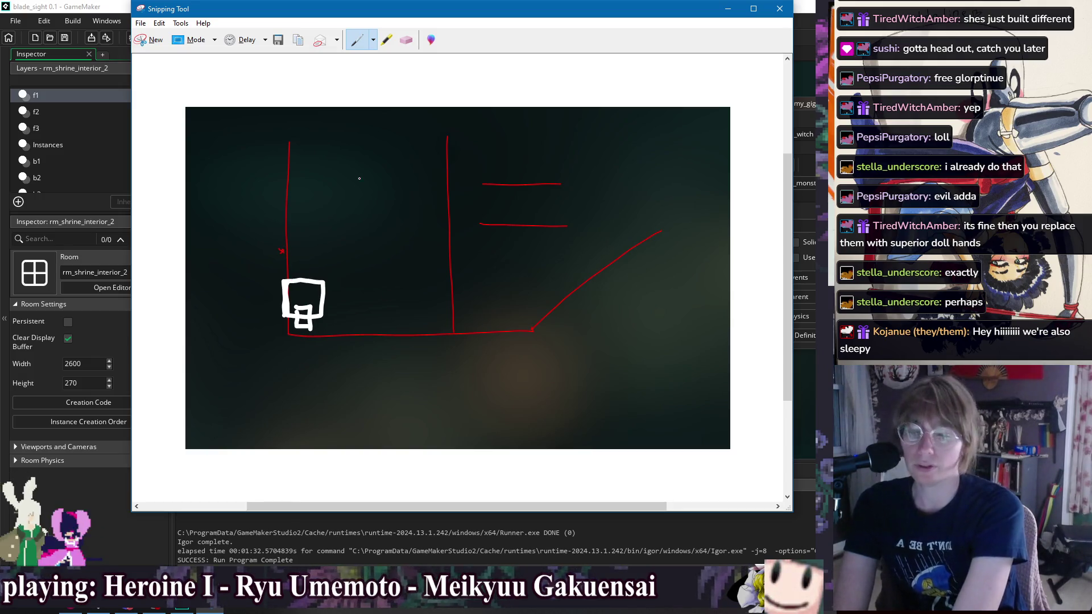
left_click_drag(305, 294, 302, 249)
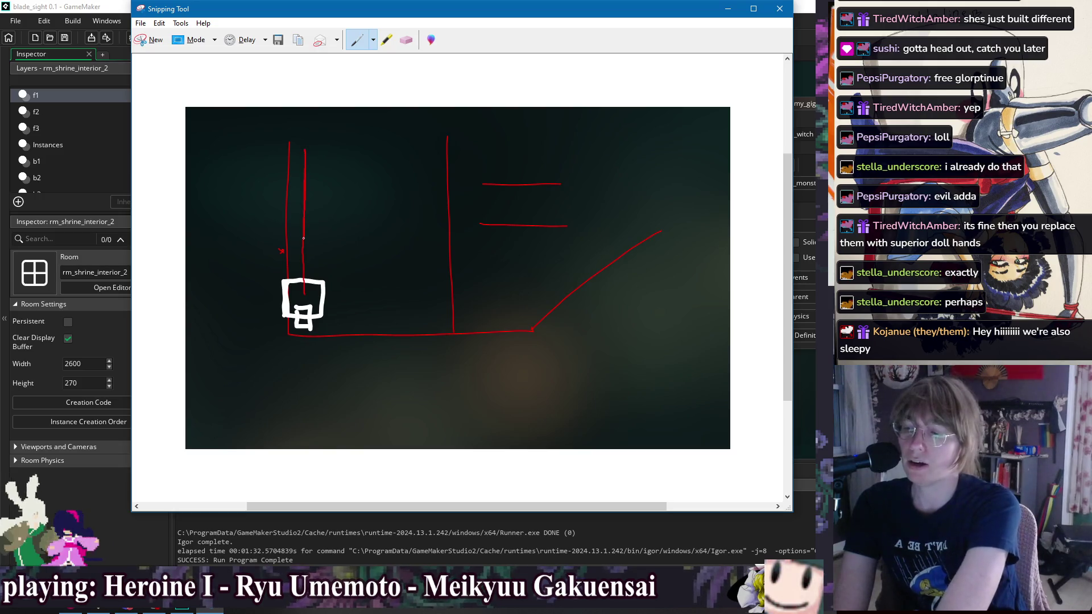
left_click(406, 40)
left_click(304, 170)
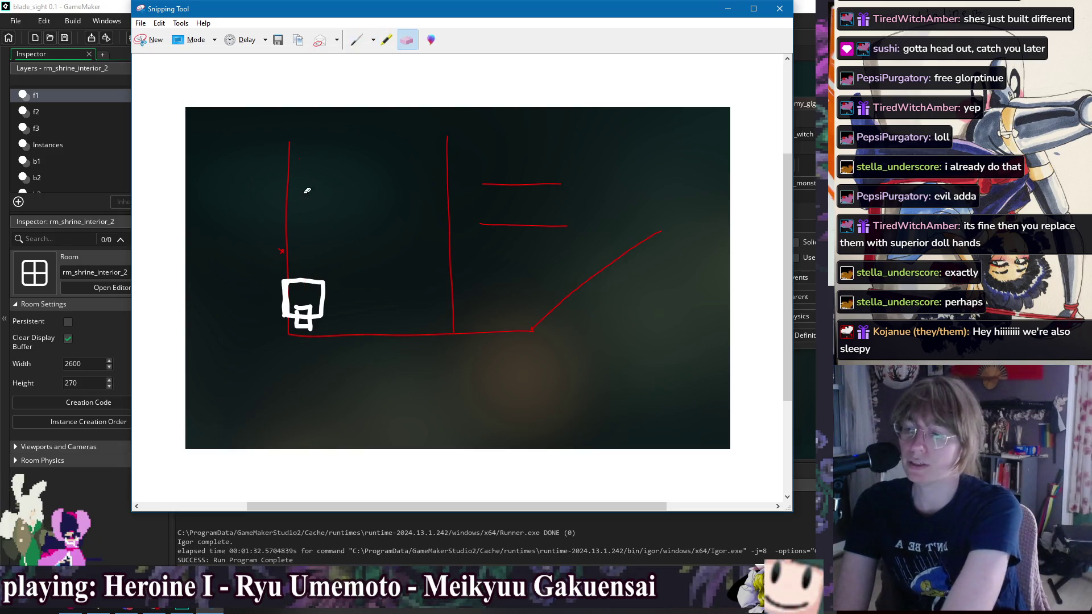
left_click(356, 40)
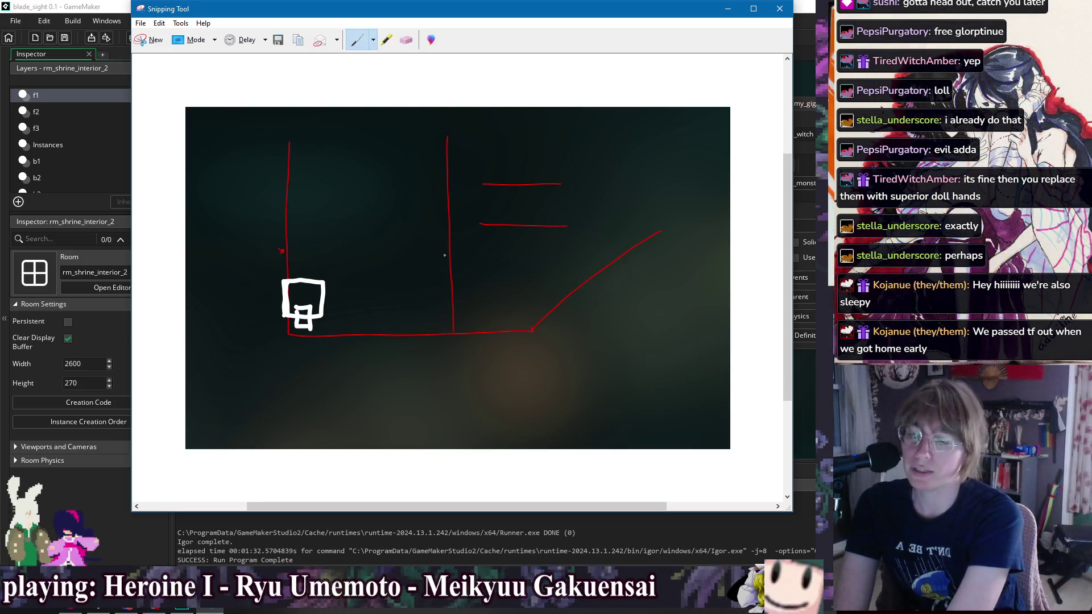
left_click_drag(453, 286, 463, 292)
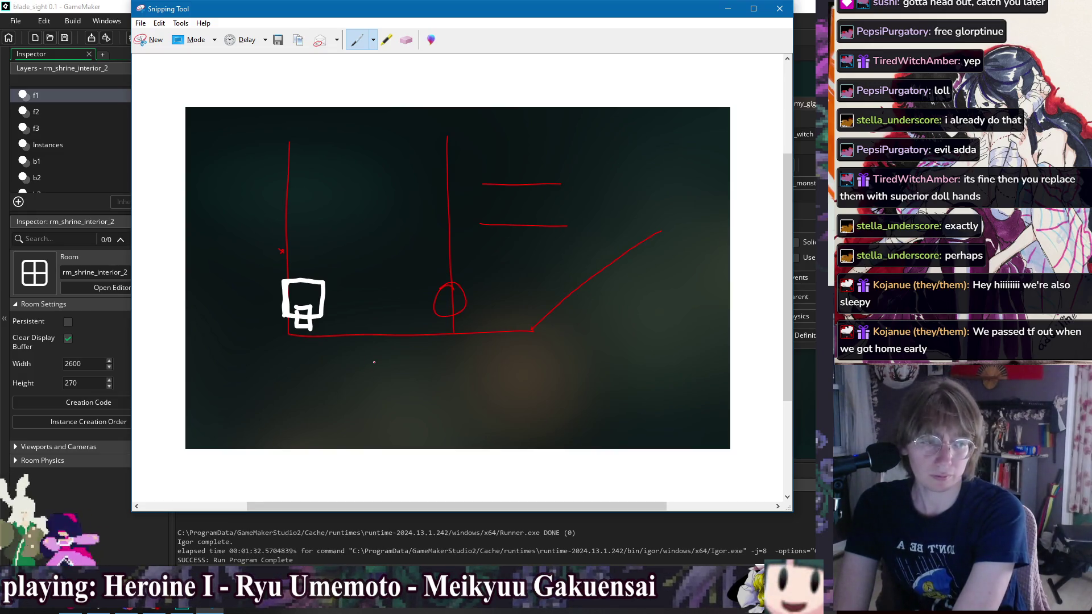
left_click(406, 40)
left_click(445, 295)
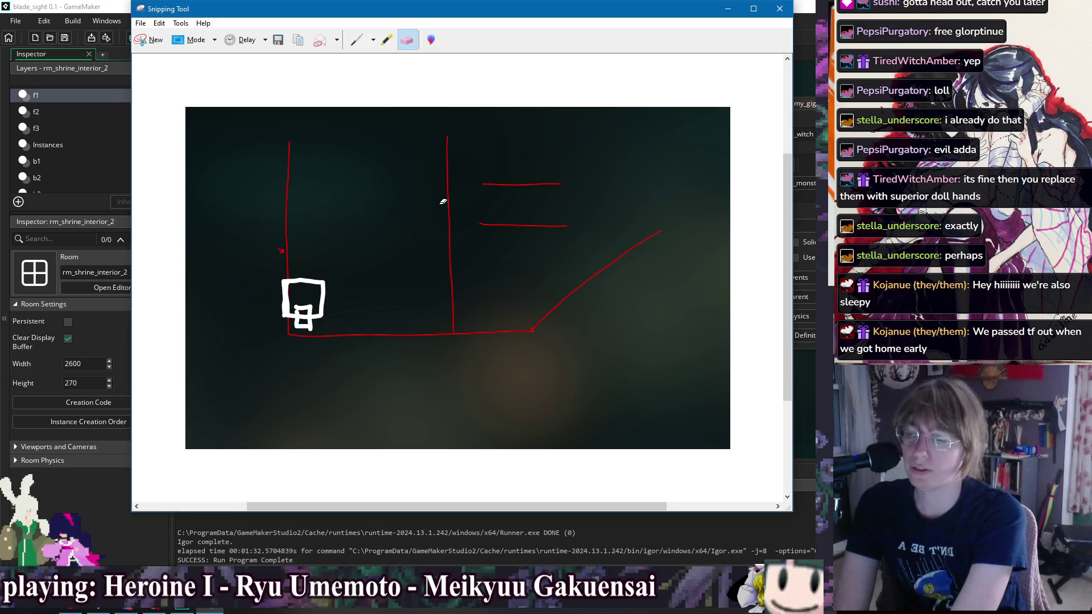
left_click(356, 40)
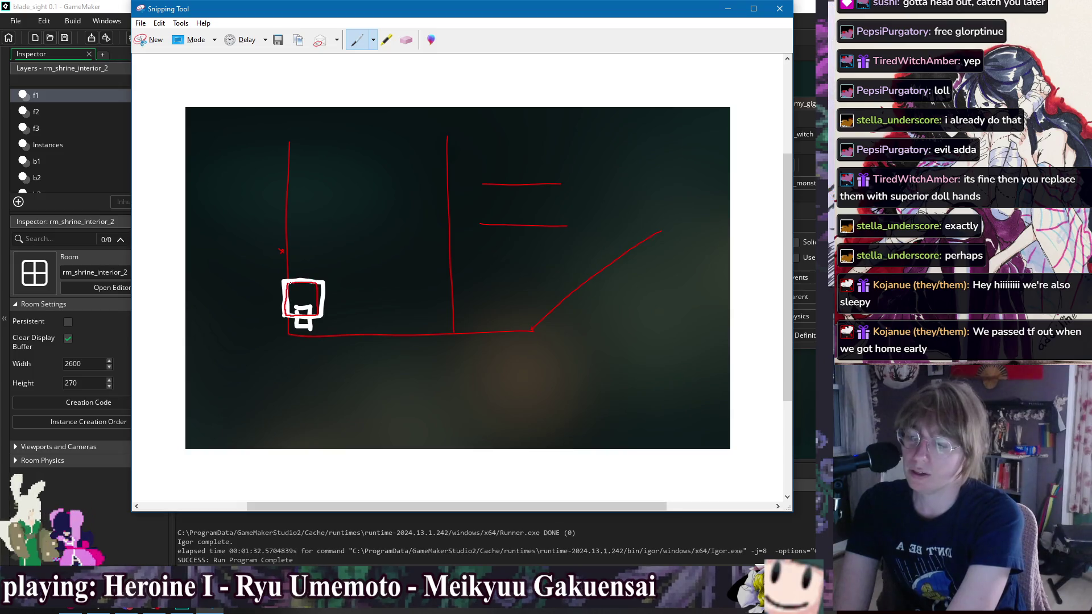
Step: Draw a small red square inside the white box, erasing stray strokes around it
left_click(406, 40)
left_click(311, 285)
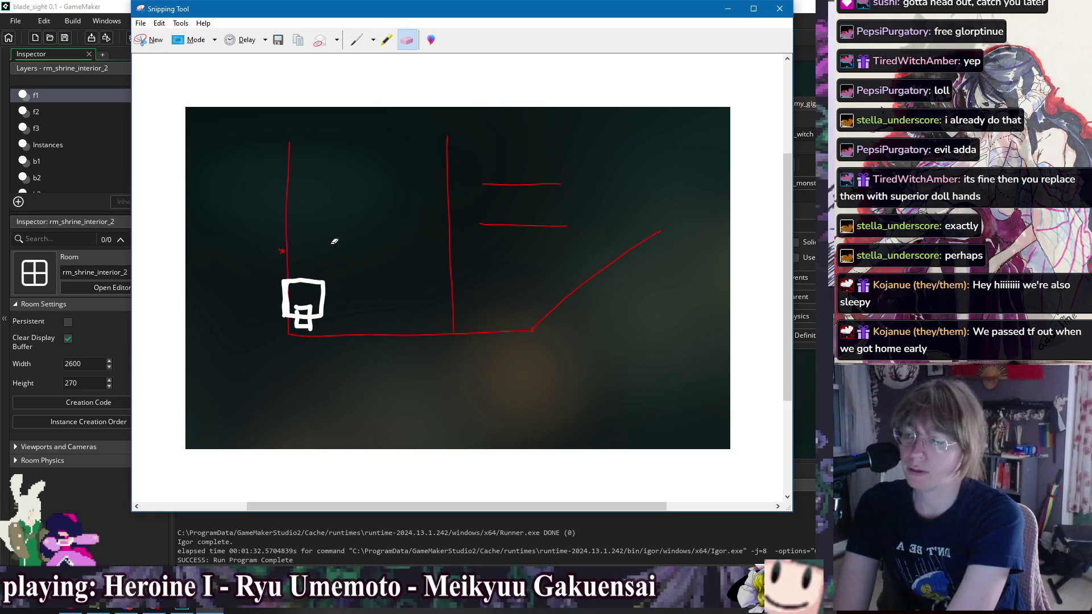
left_click(357, 39)
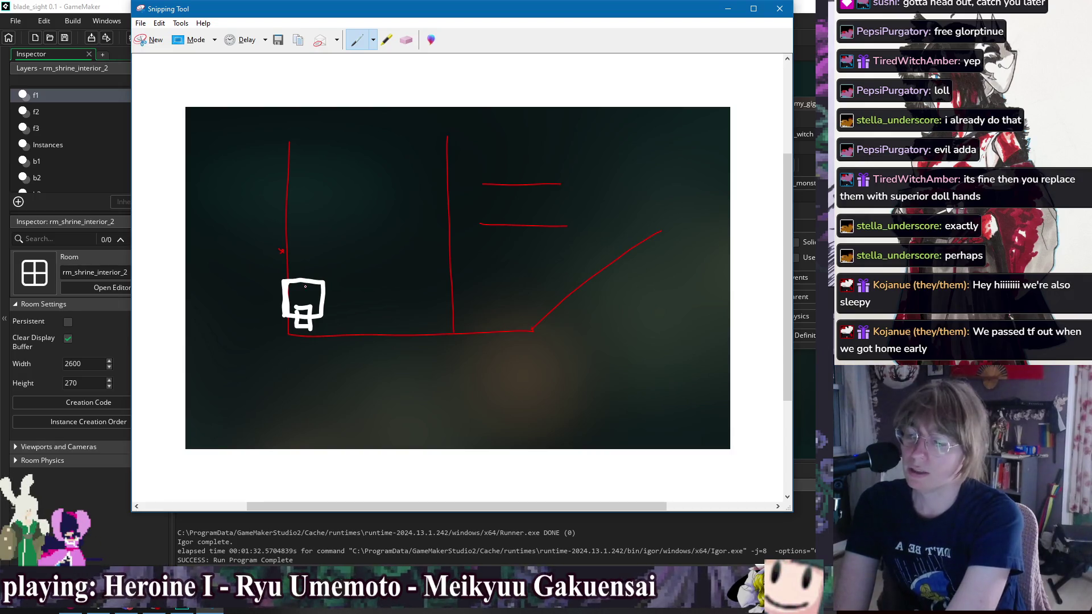
left_click_drag(306, 285, 299, 314)
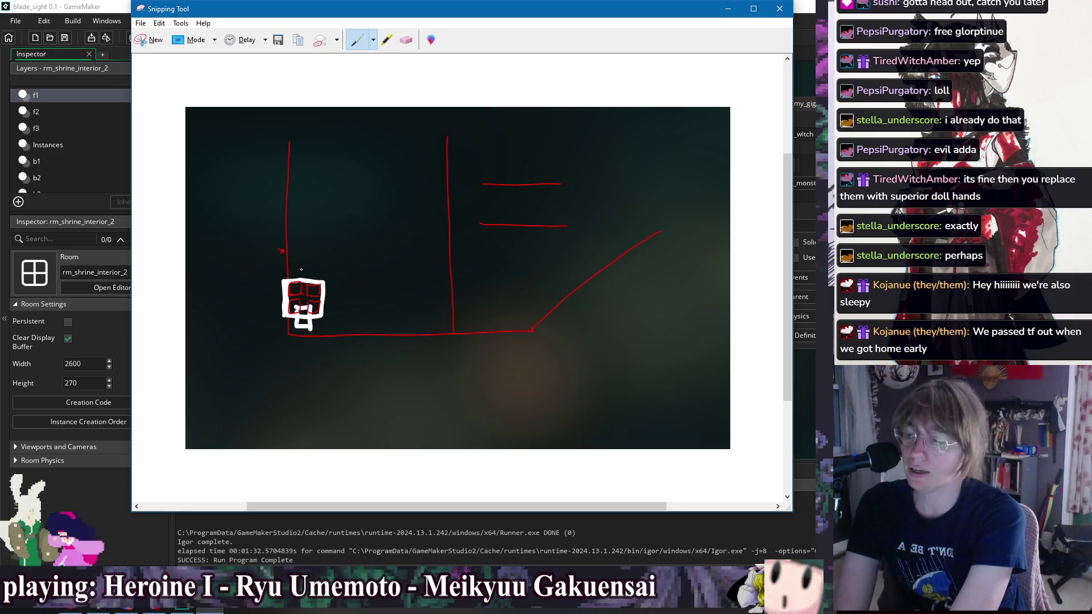
left_click_drag(294, 257, 296, 336)
left_click(406, 40)
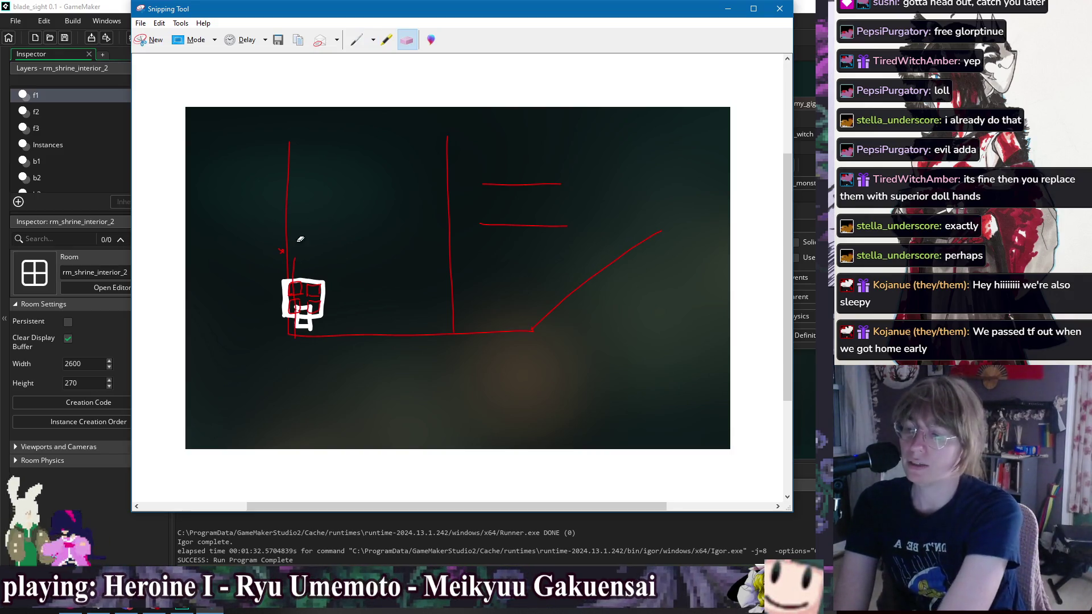
left_click(296, 259)
left_click(357, 40)
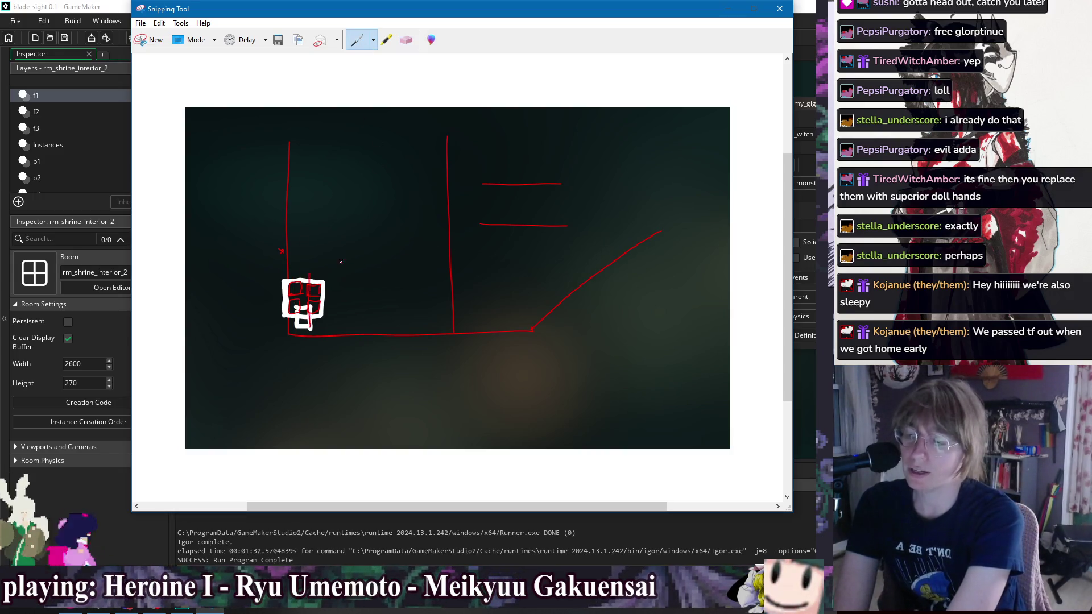
left_click(405, 40)
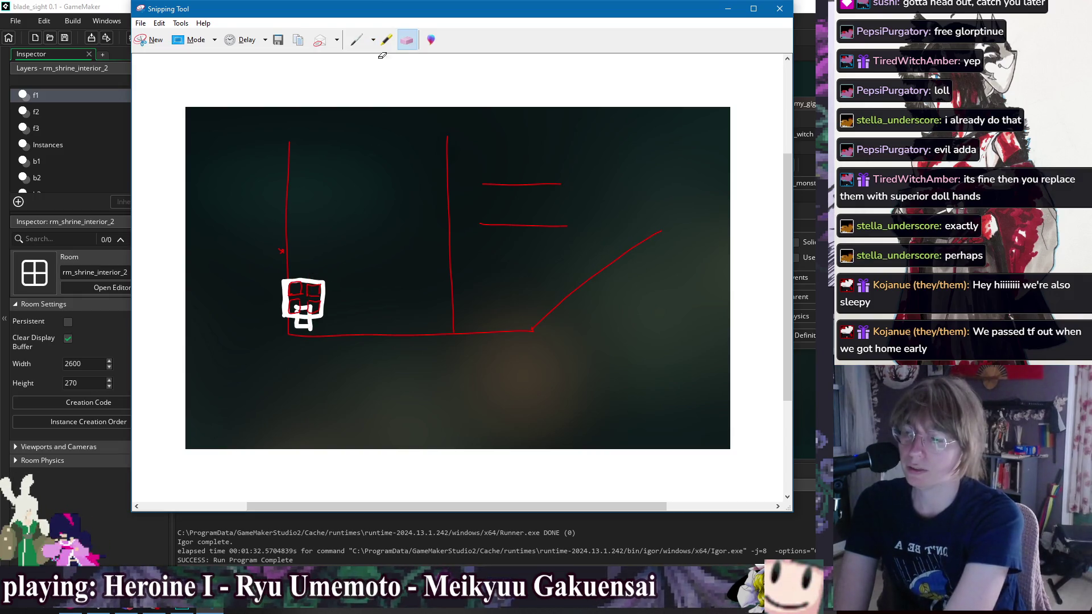
left_click(357, 40)
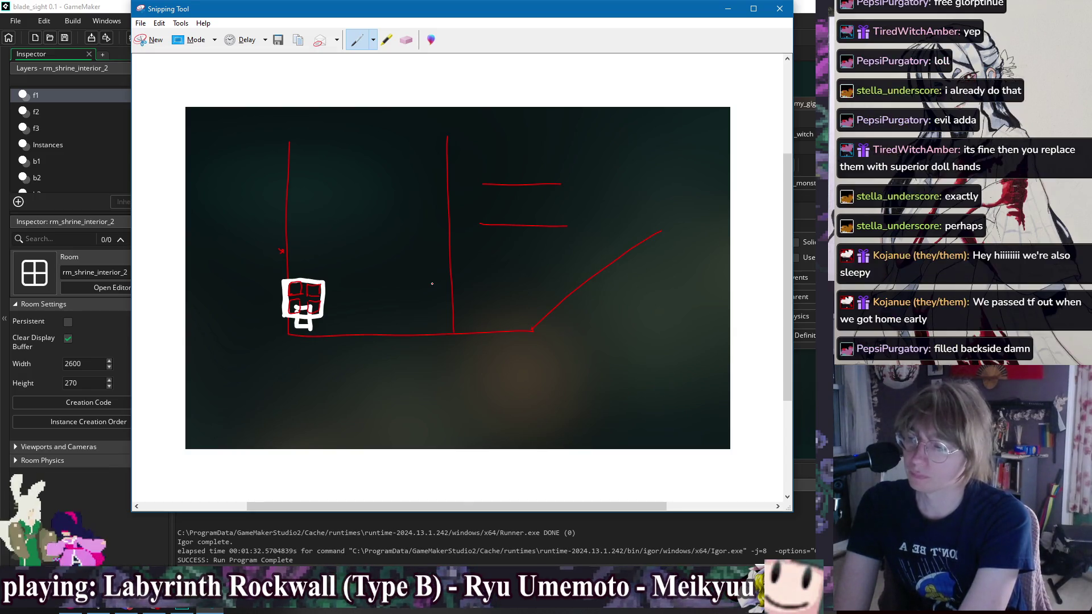
Step: Erase the white box, its red marks, the left and middle walls and the floor line
left_click(404, 39)
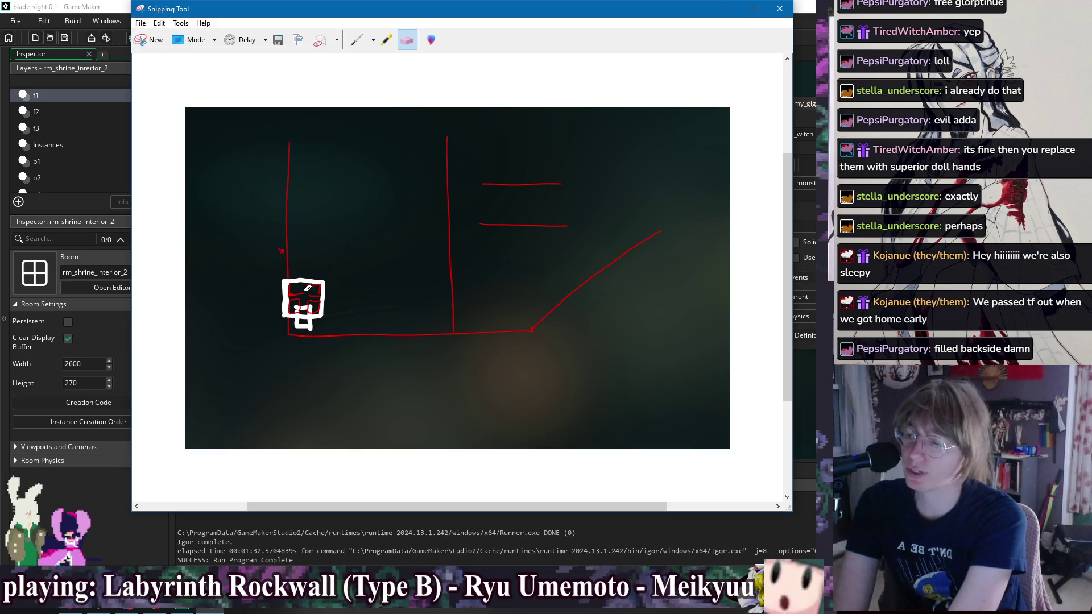
mouse_move(316, 291)
left_mouse_down()
mouse_move(321, 300)
mouse_move(301, 294)
left_mouse_up()
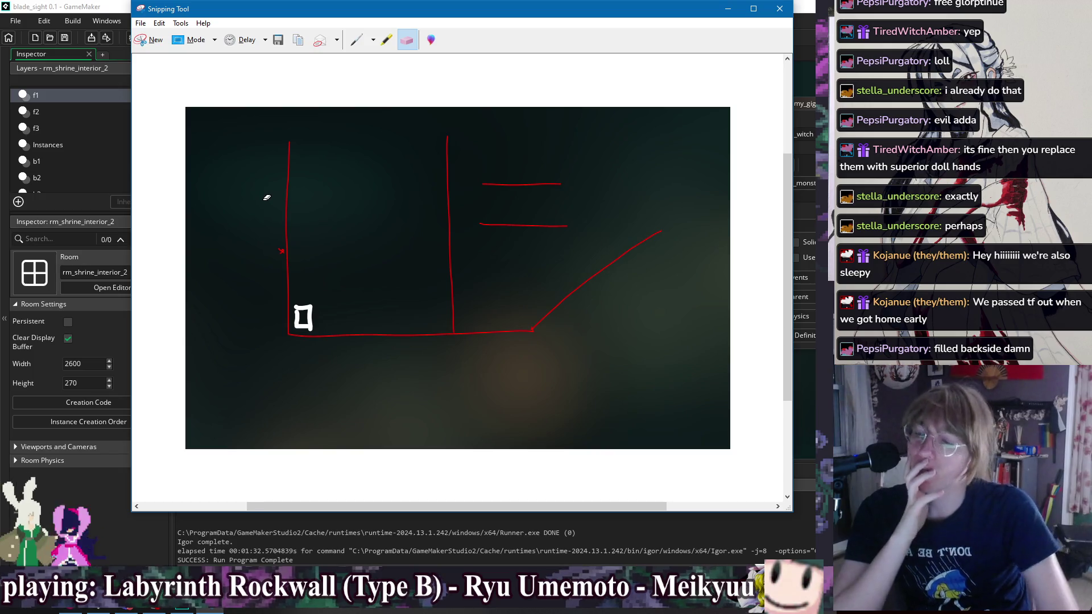
left_click(356, 39)
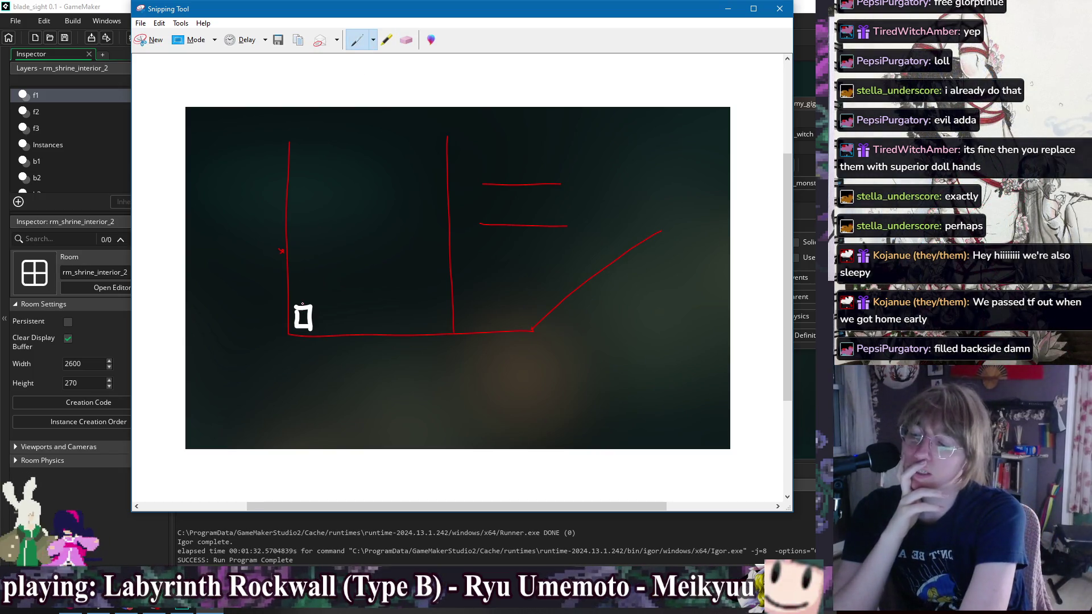
left_click_drag(309, 288, 314, 313)
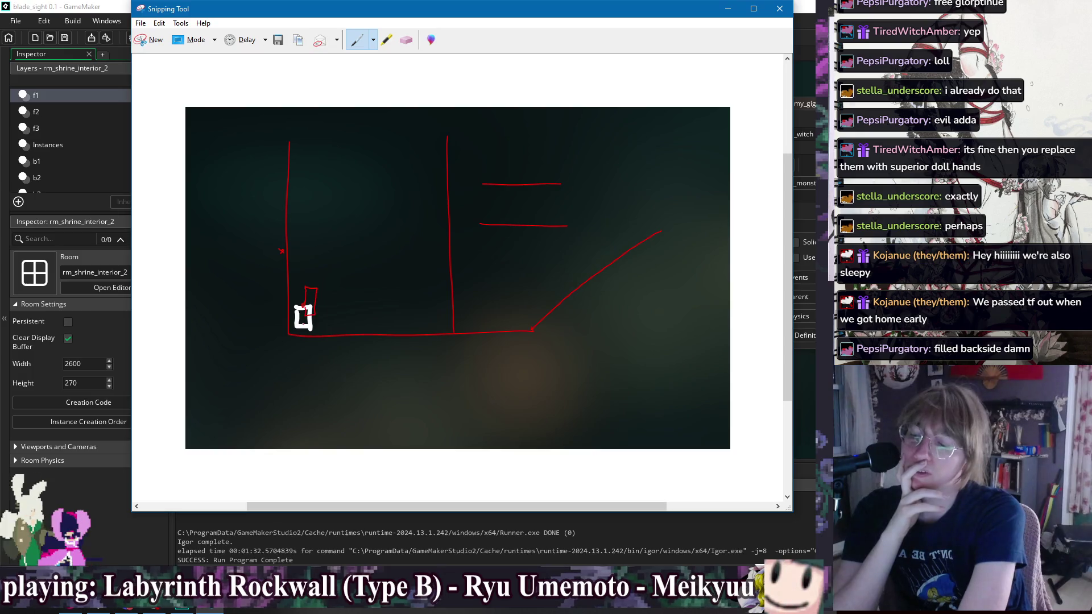
left_click(405, 39)
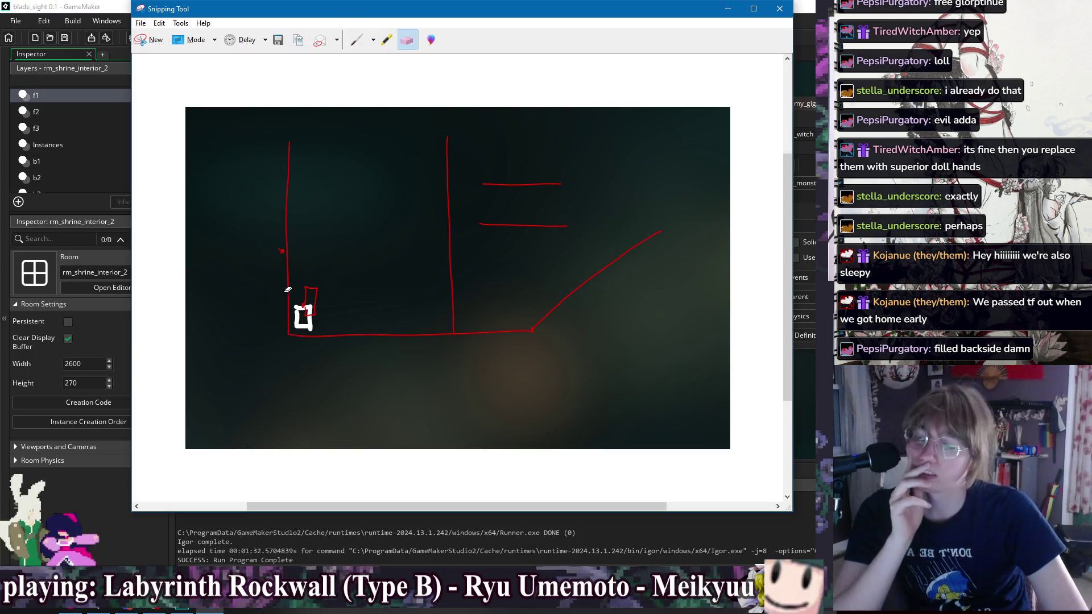
left_click_drag(287, 290, 312, 290)
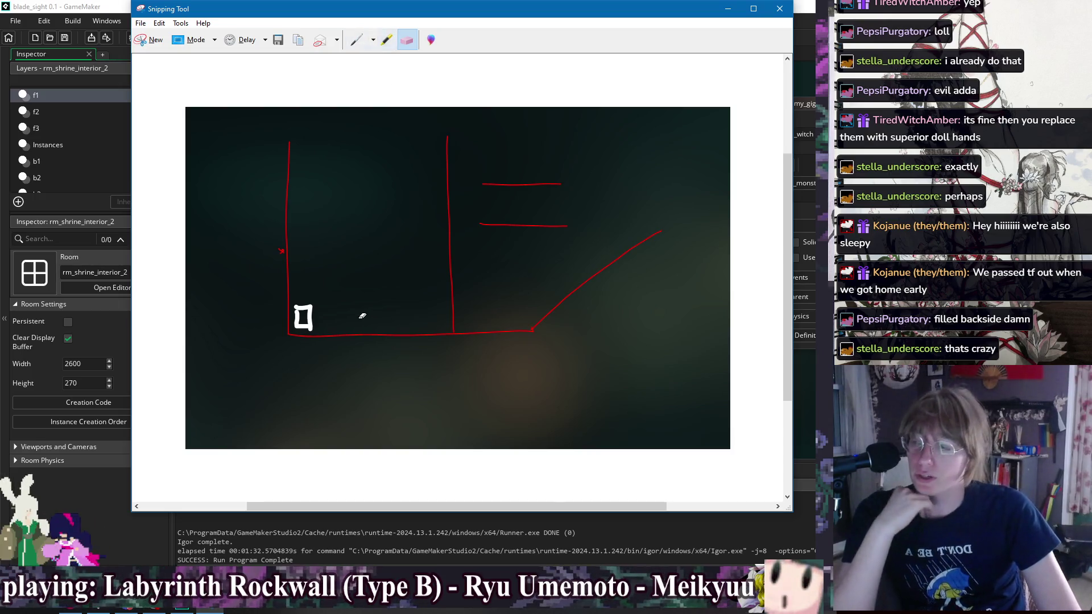
mouse_move(361, 312)
left_mouse_down()
mouse_move(302, 317)
mouse_move(292, 343)
left_mouse_up()
mouse_move(286, 241)
left_mouse_down()
mouse_move(485, 220)
mouse_move(573, 324)
left_mouse_up()
Step: Close Snipping Tool and discard the unsaved sketch
left_click(351, 45)
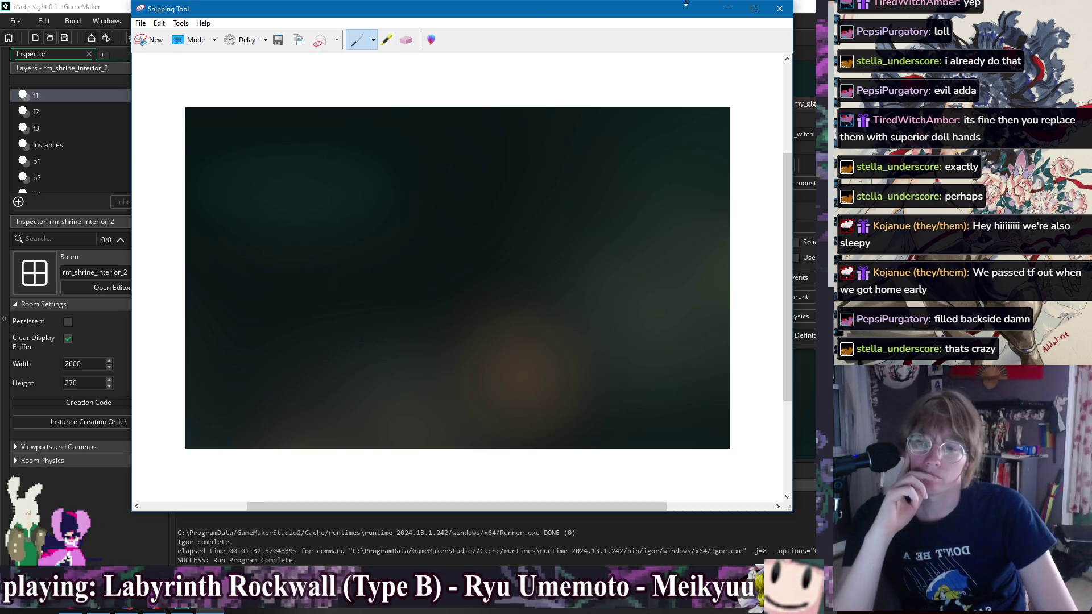
left_click(789, 10)
left_click(521, 267)
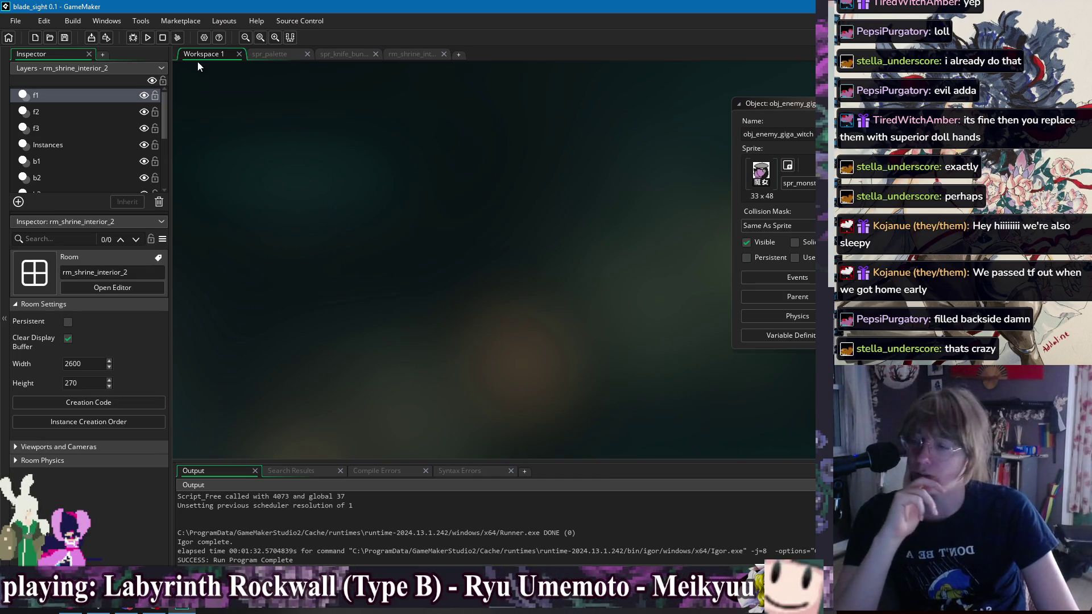
Step: Build and run blade_sight from the GameMaker toolbar
left_click(150, 38)
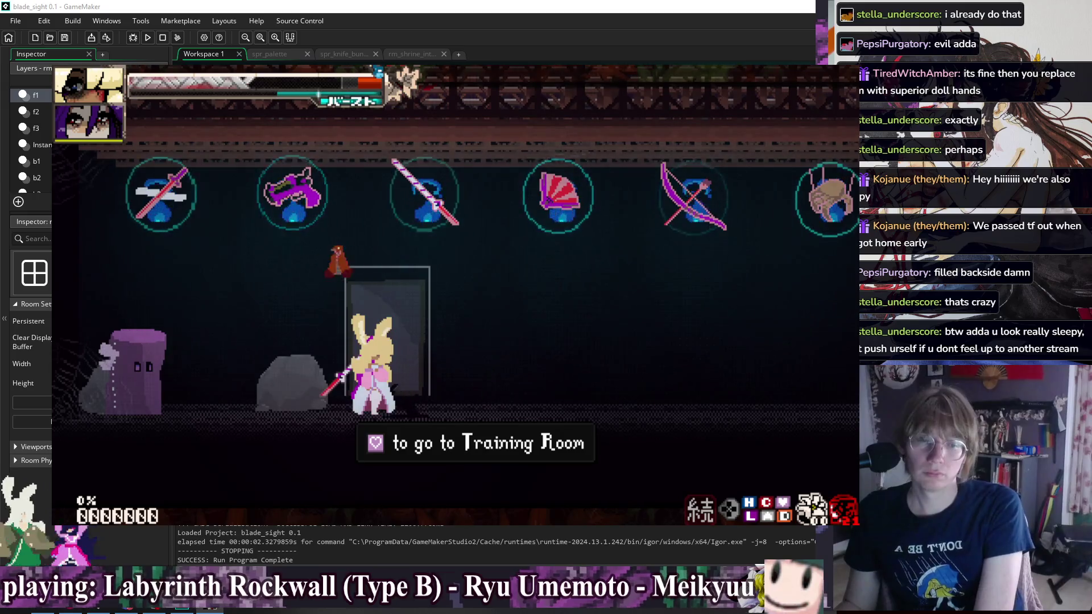
Step: Try out running slashes, a low slide, a rising attack and a spinning mid-air attack
key("Right")
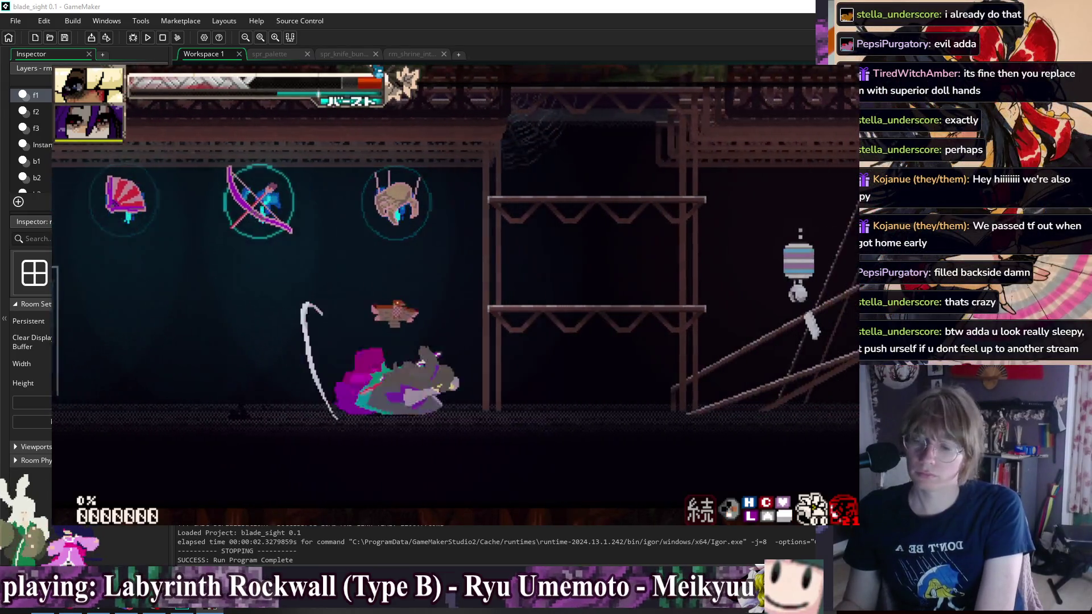
key("x")
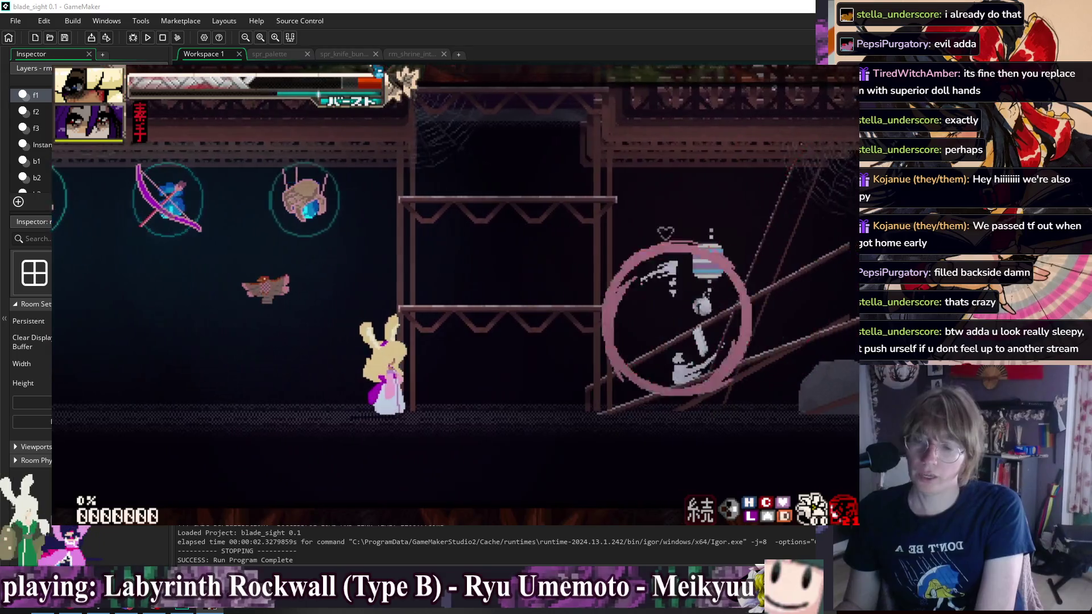
key("Down")
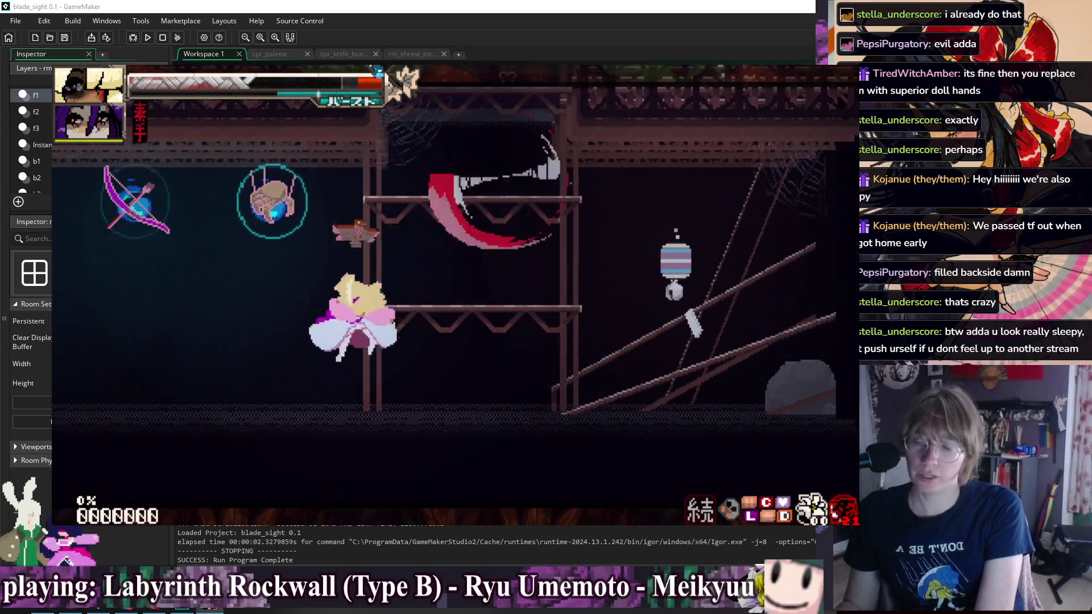
key("x")
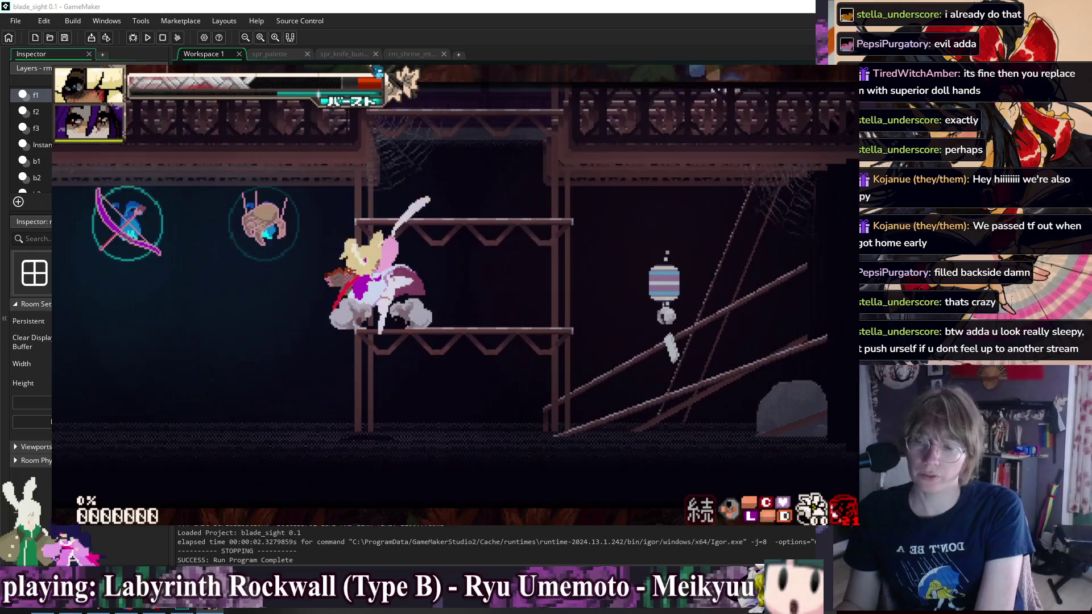
key("x")
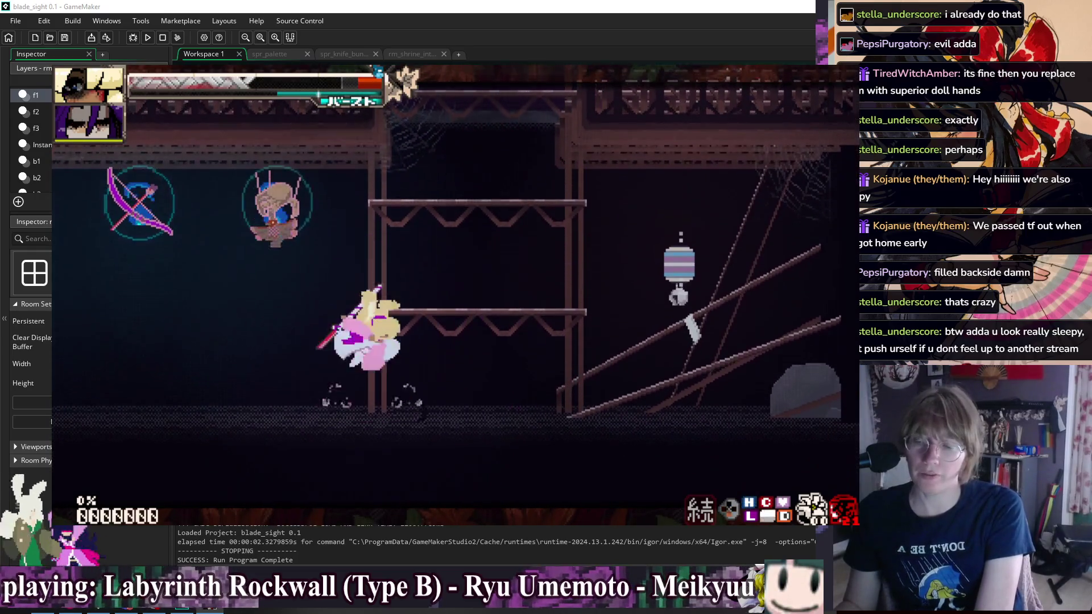
key("Left")
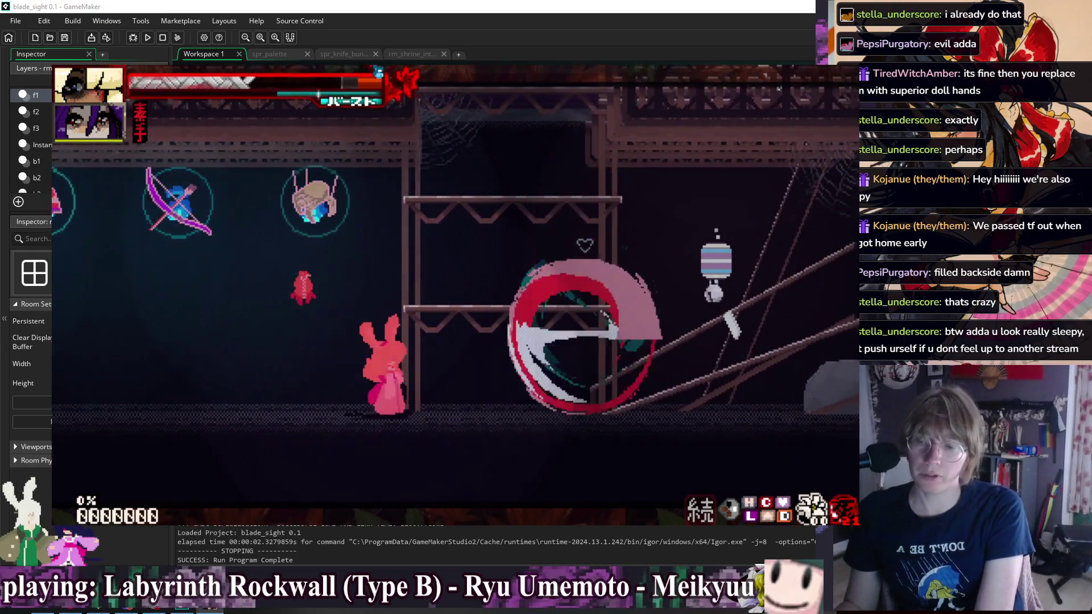
key("x")
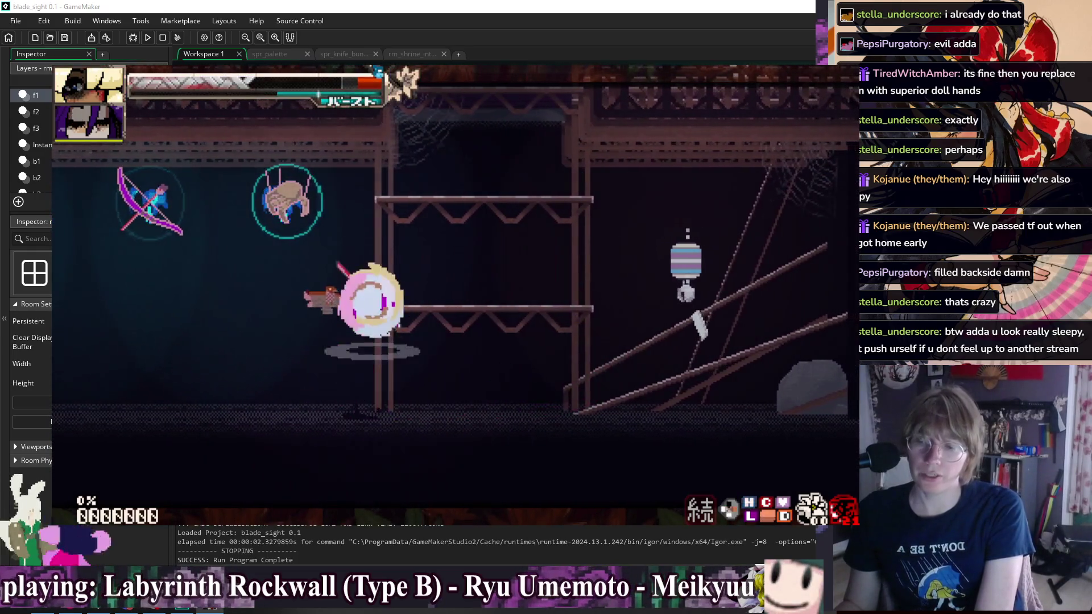
key("x")
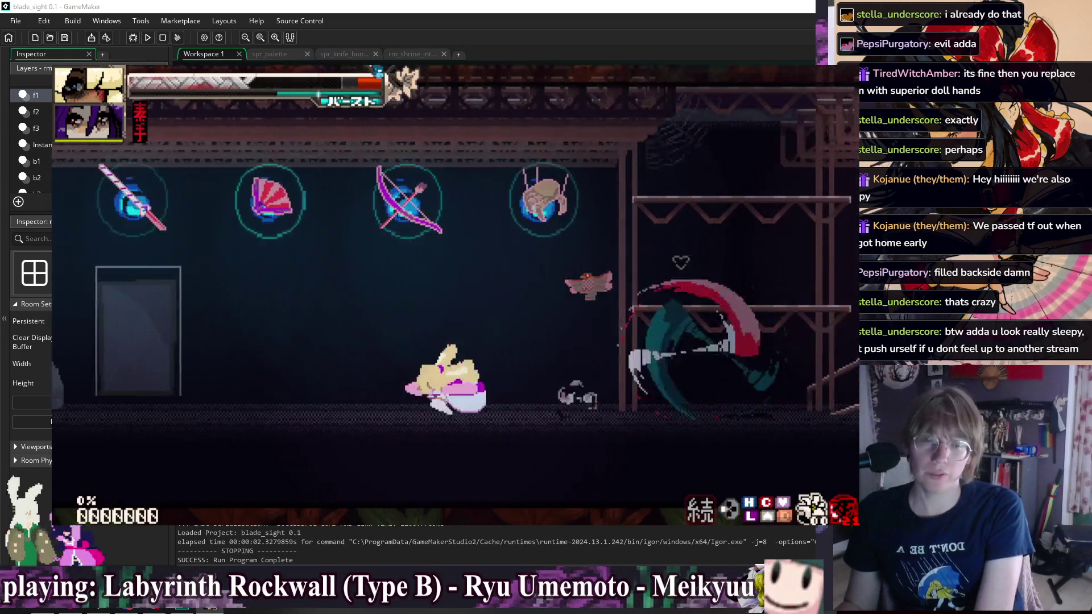
Step: Run right slashing toward the lantern, then return left and enter the Training Room door
key("x")
key("Right")
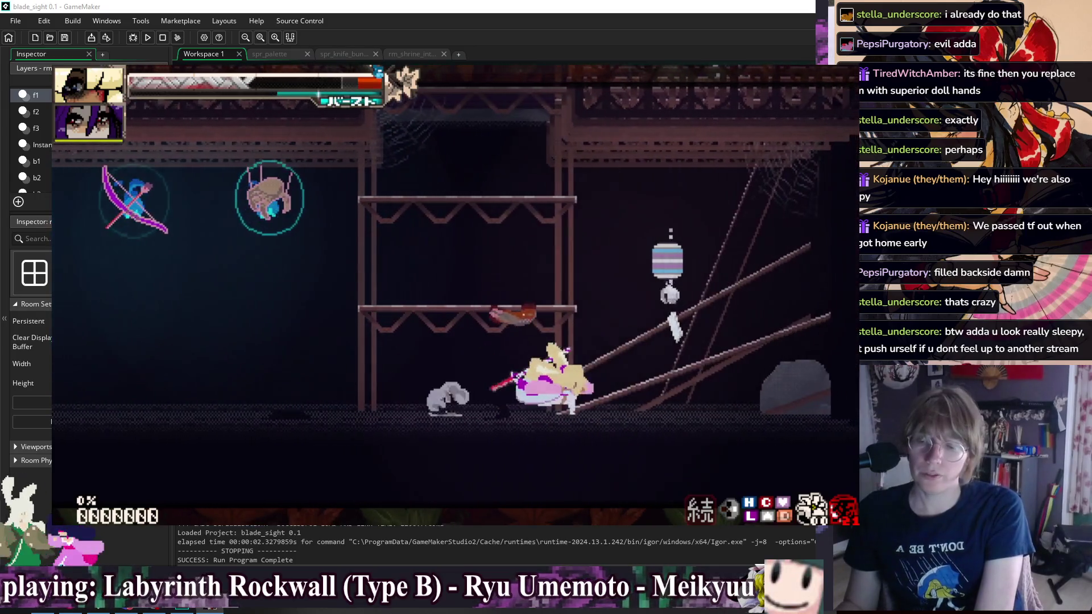
key("x")
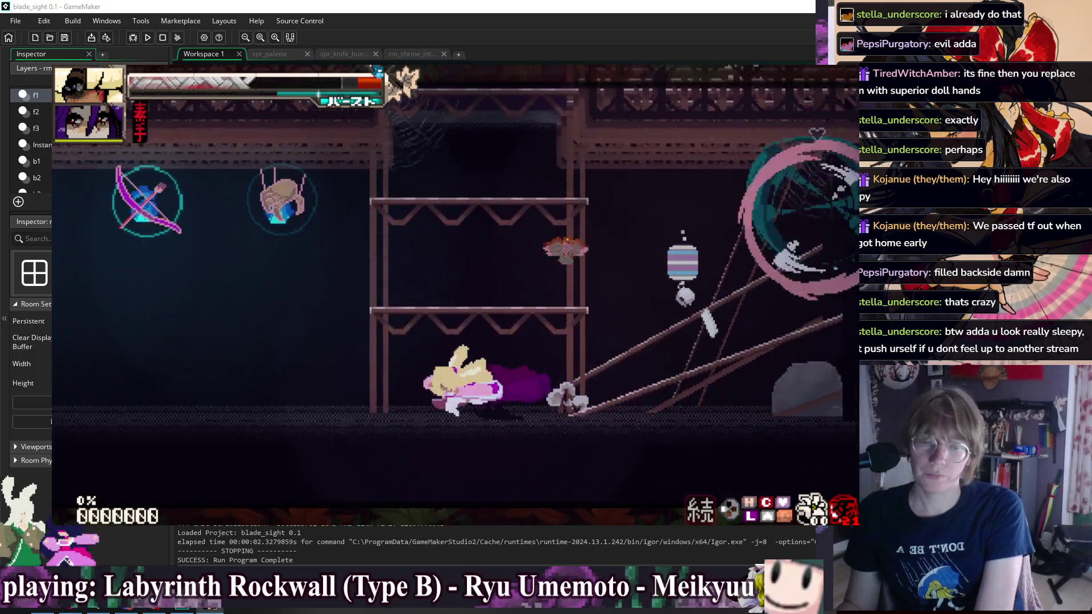
key("Left")
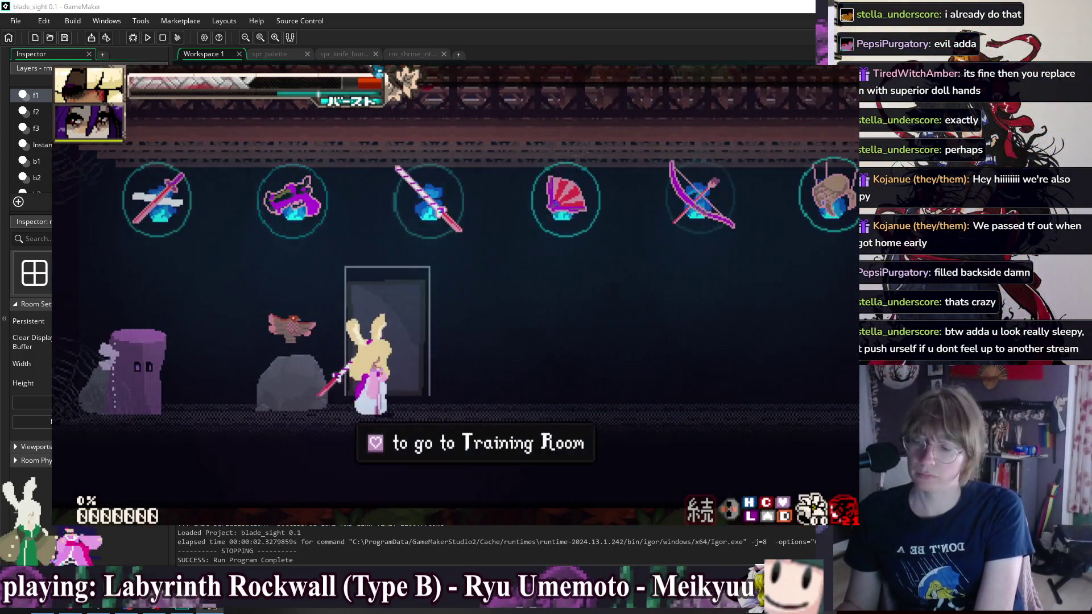
key("Up")
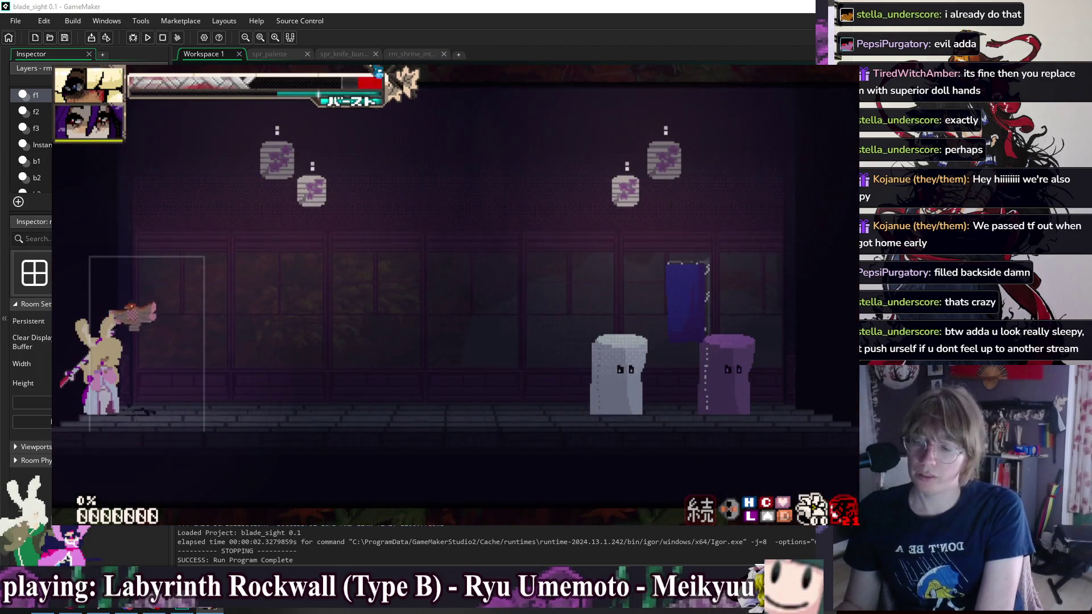
Step: Jump and slash across the Training Room, attacking the dummy
key("z")
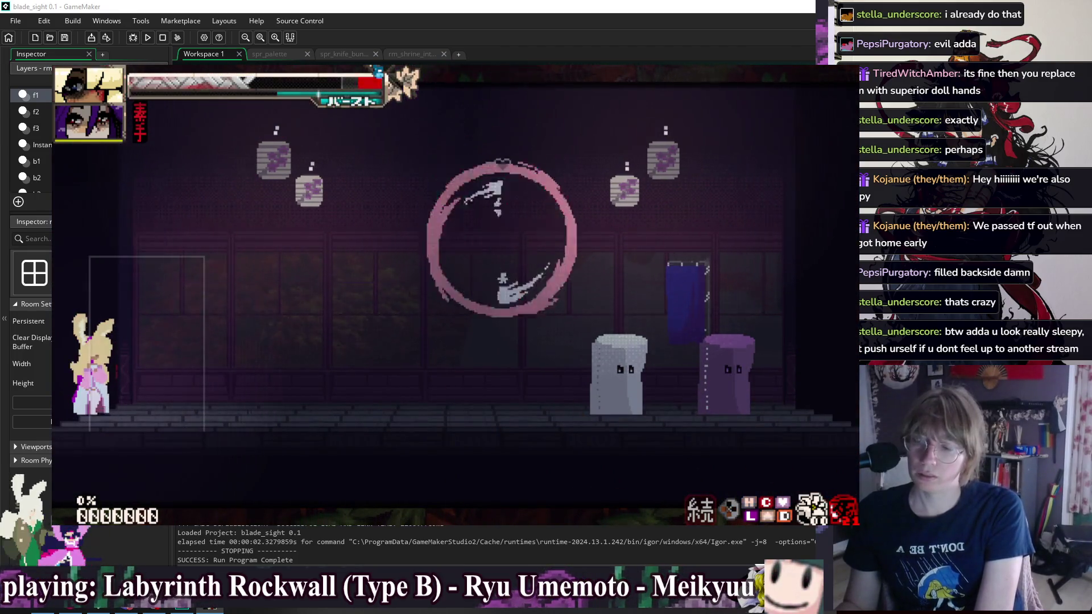
key("x")
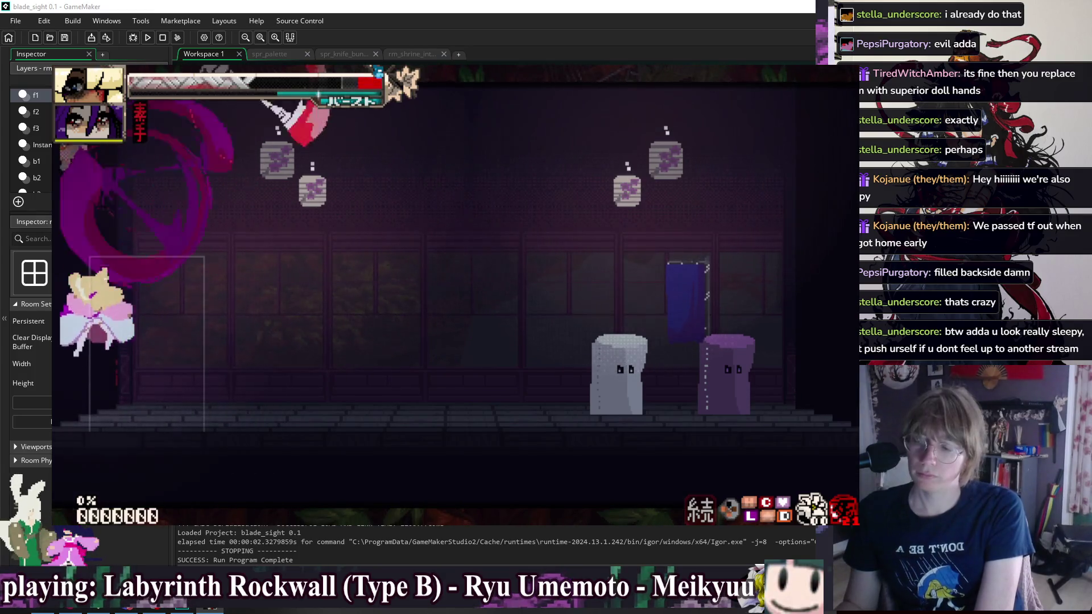
key("Right")
key("x")
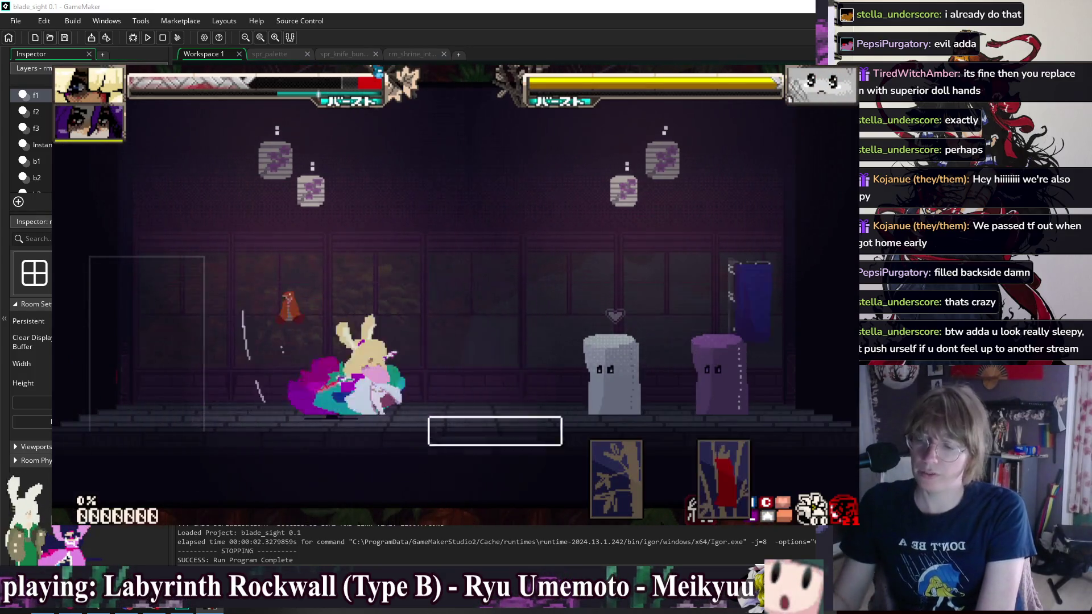
Step: Pause and set Red Haunted Lantern as the rival under Training Characters, Change Rival
key("Escape")
key("Down")
key("Down")
key("z")
key("Down")
key("Down")
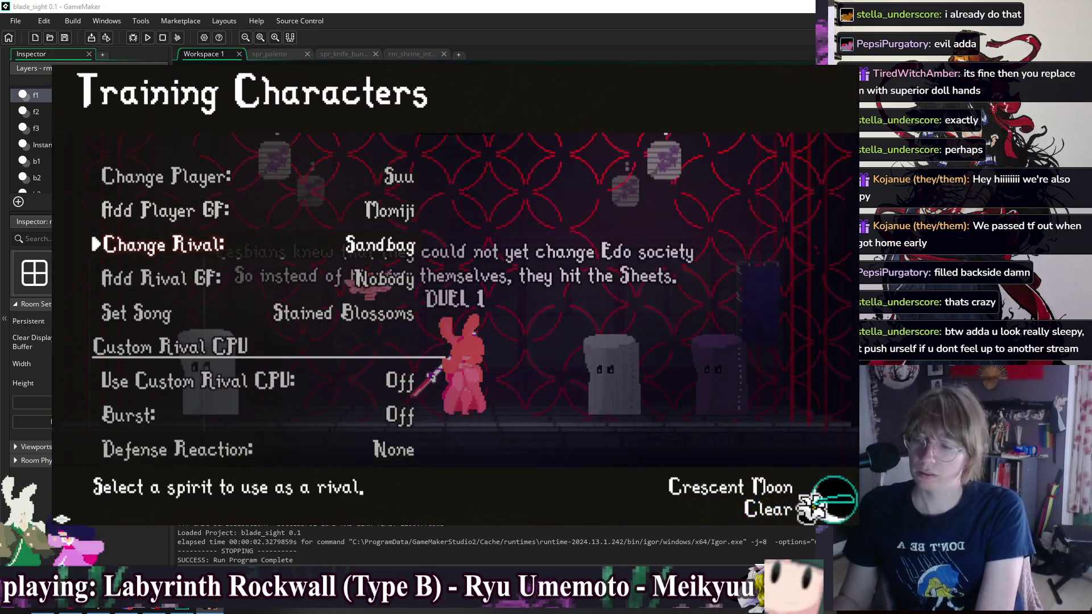
key("z")
key("Down")
key("Down")
key("Down")
key("Down")
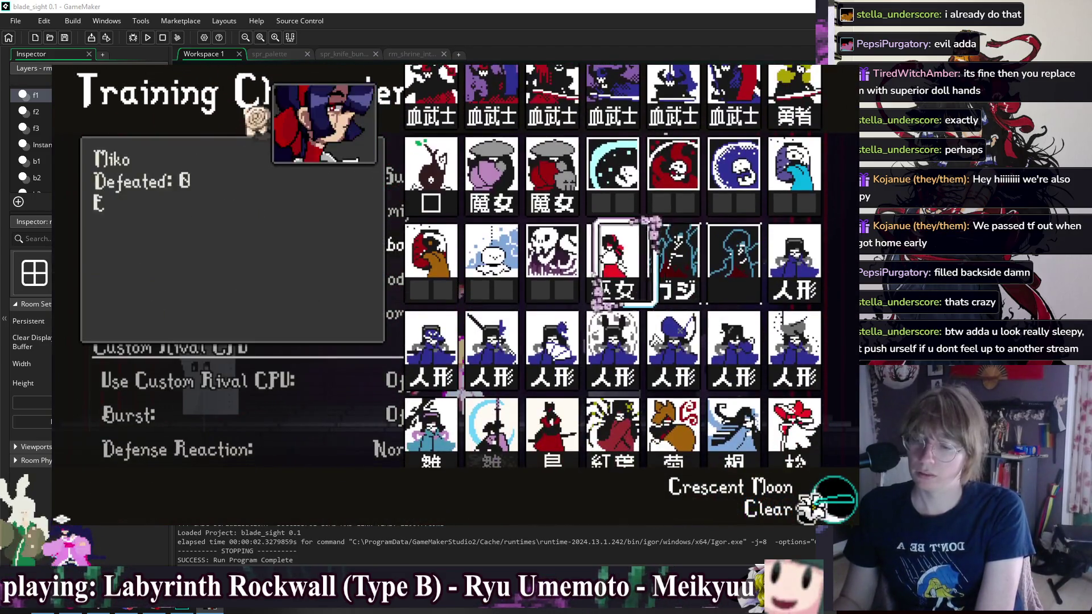
key("Left")
key("Down")
key("Left")
key("Up")
key("Left")
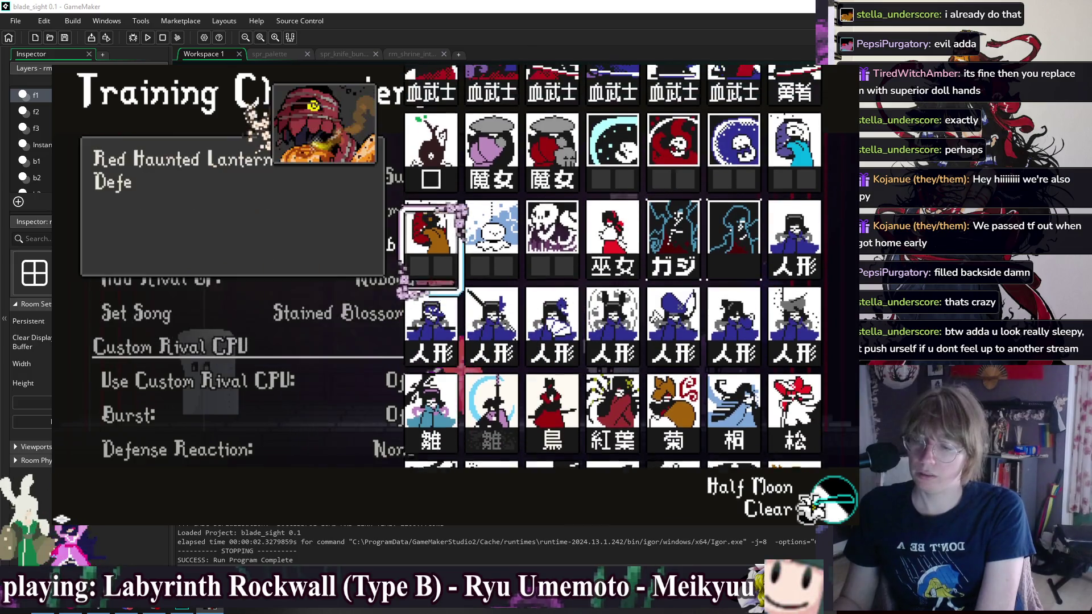
key("z")
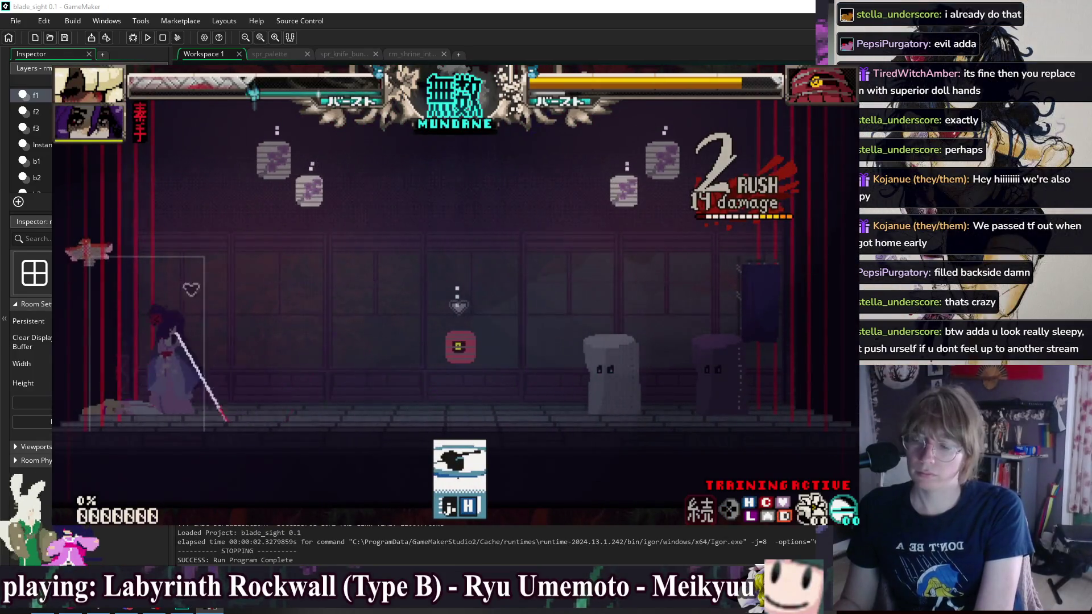
Step: Stop the blade_sight test run to return to the GameMaker IDE
key("Escape")
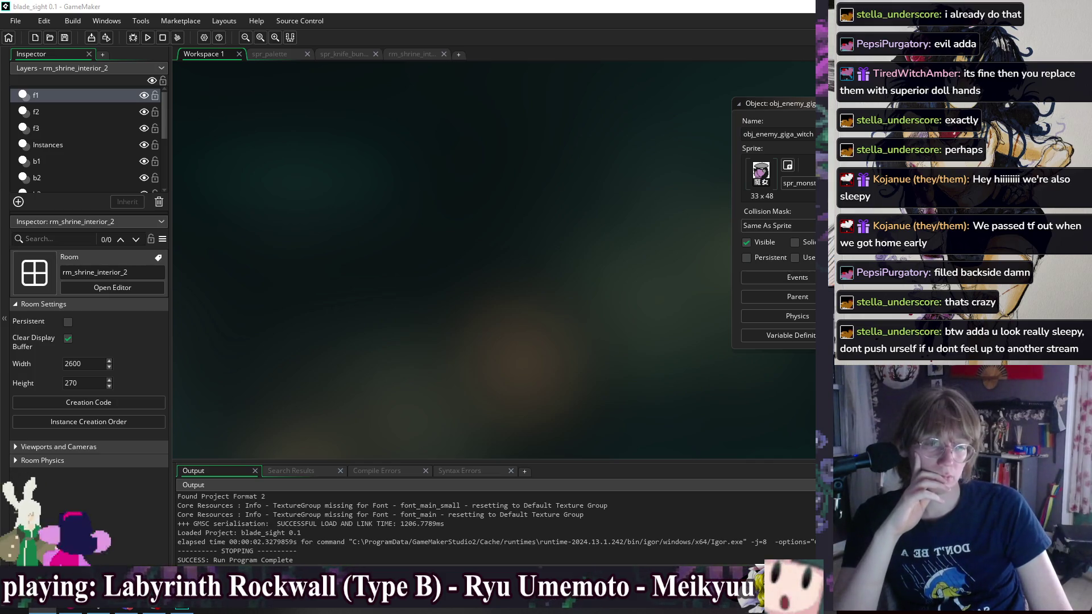
Step: Switch back to GameMaker to show the obj_enemy_giga_witch object and its parent obj_character
key("alt+Tab")
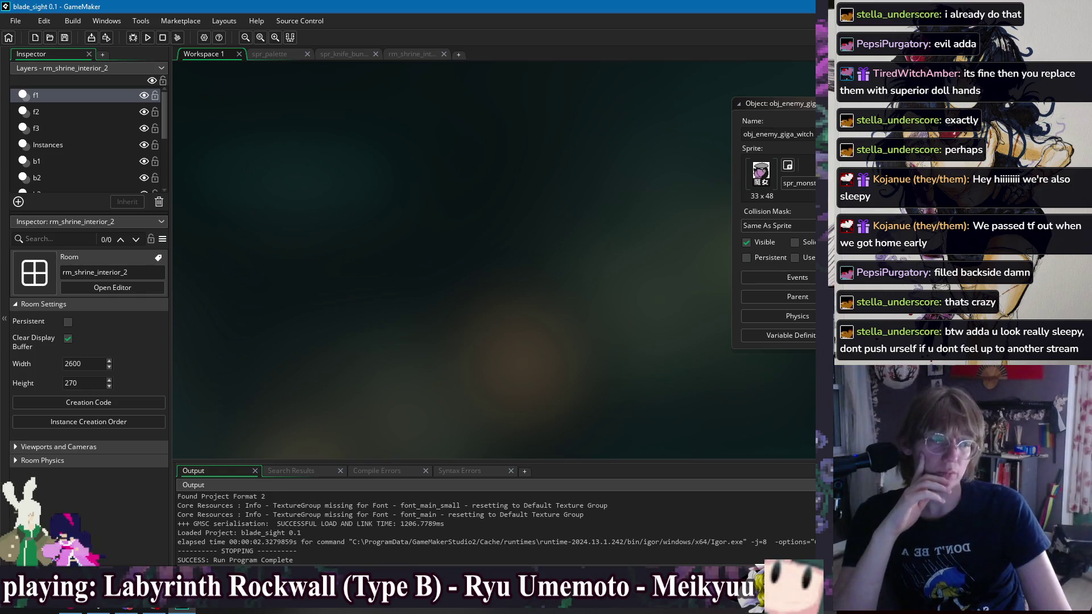